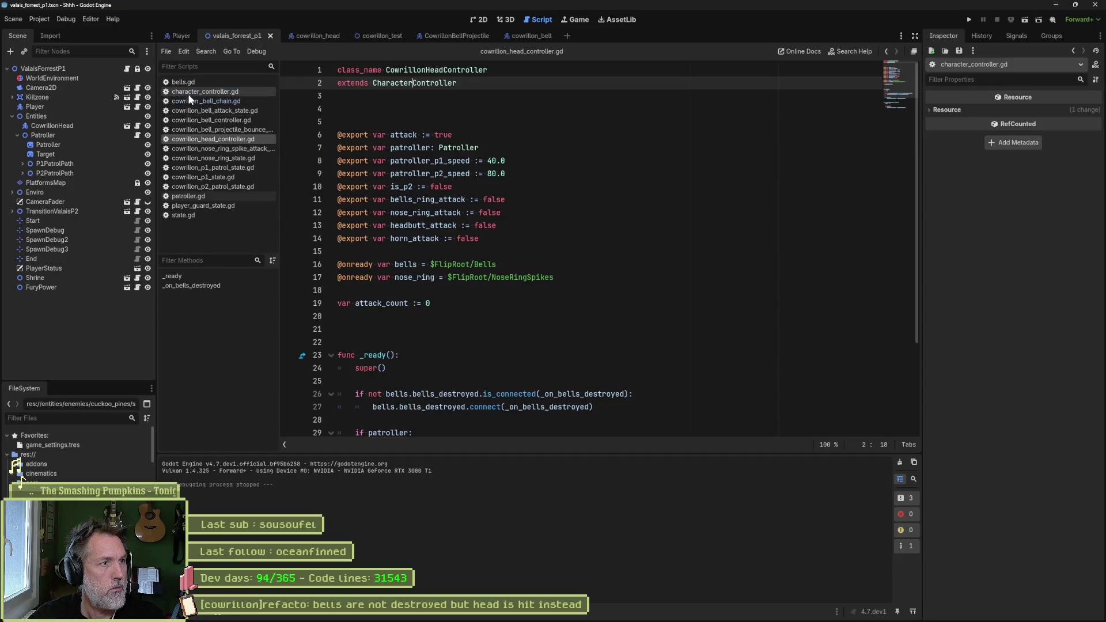
In character_controller.gd's on_hurt, add a print_debug(name, " is hurt by ", other_collision_controller…) line after line 262
{"action": "left_click", "coordinate": [190, 93]}
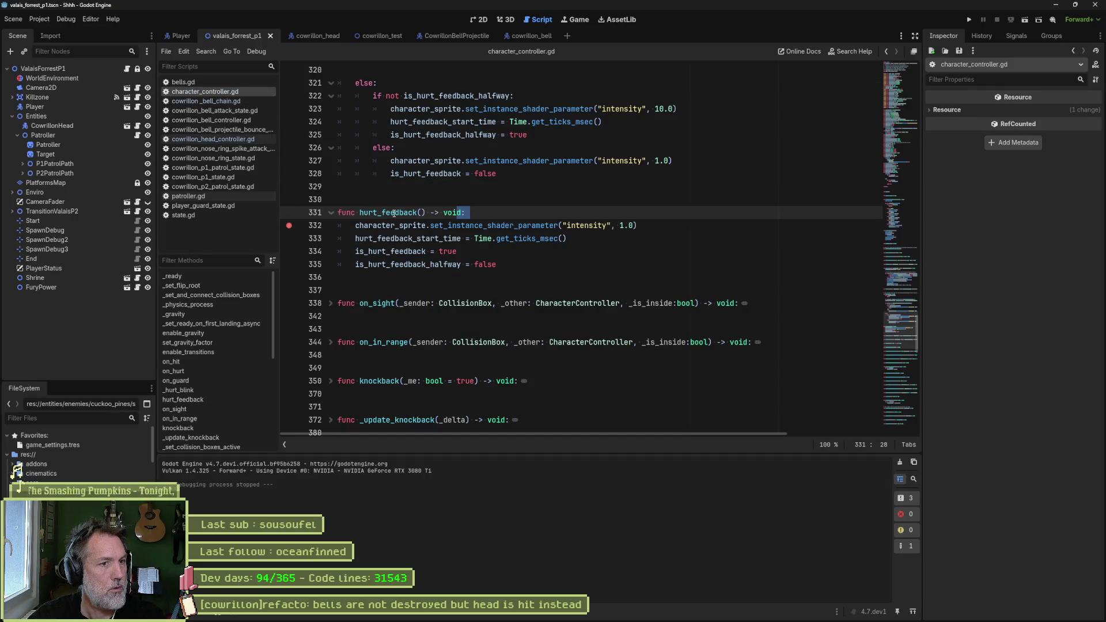
{"action": "left_click", "coordinate": [188, 372]}
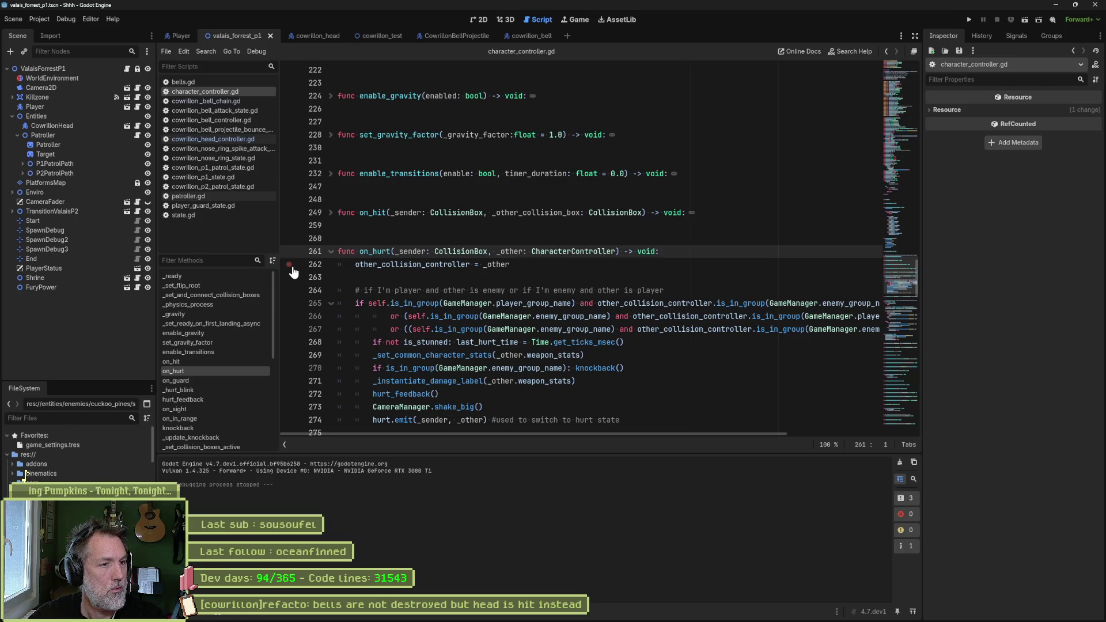
{"action": "left_click", "coordinate": [548, 269]}
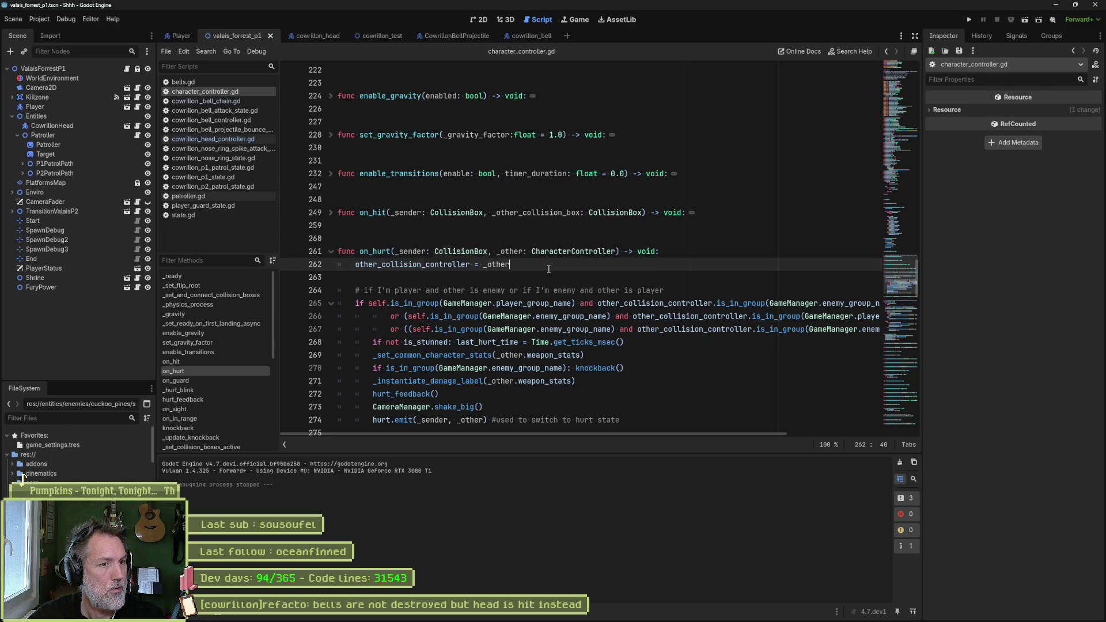
{"action": "key", "text": "Return"}
{"action": "type", "text": "p"}
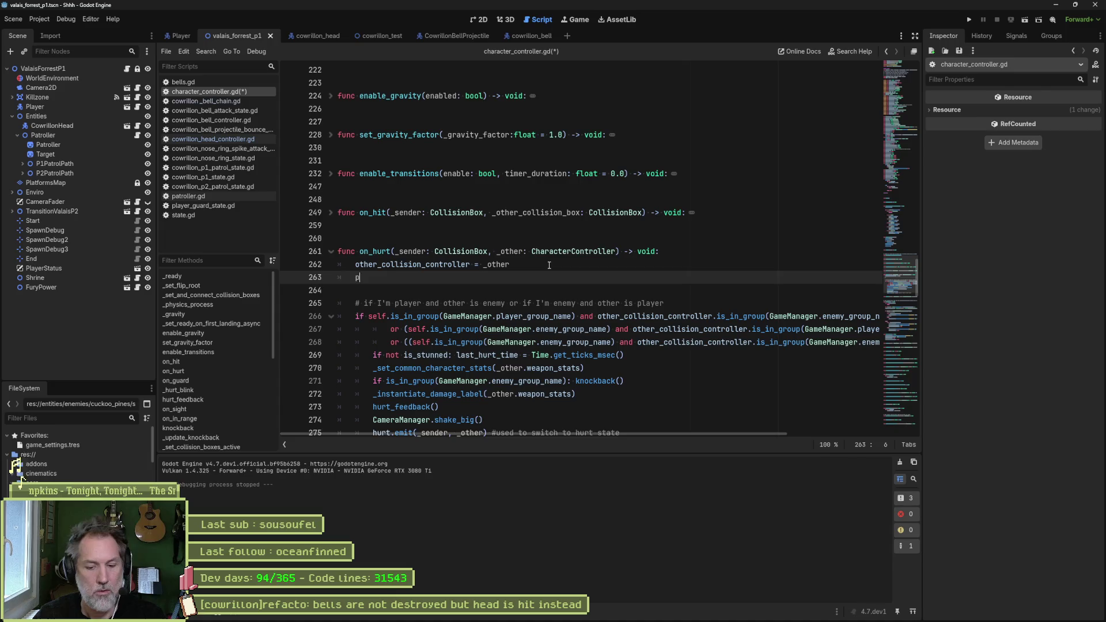
{"action": "type", "text": "rint_debug(ch"}
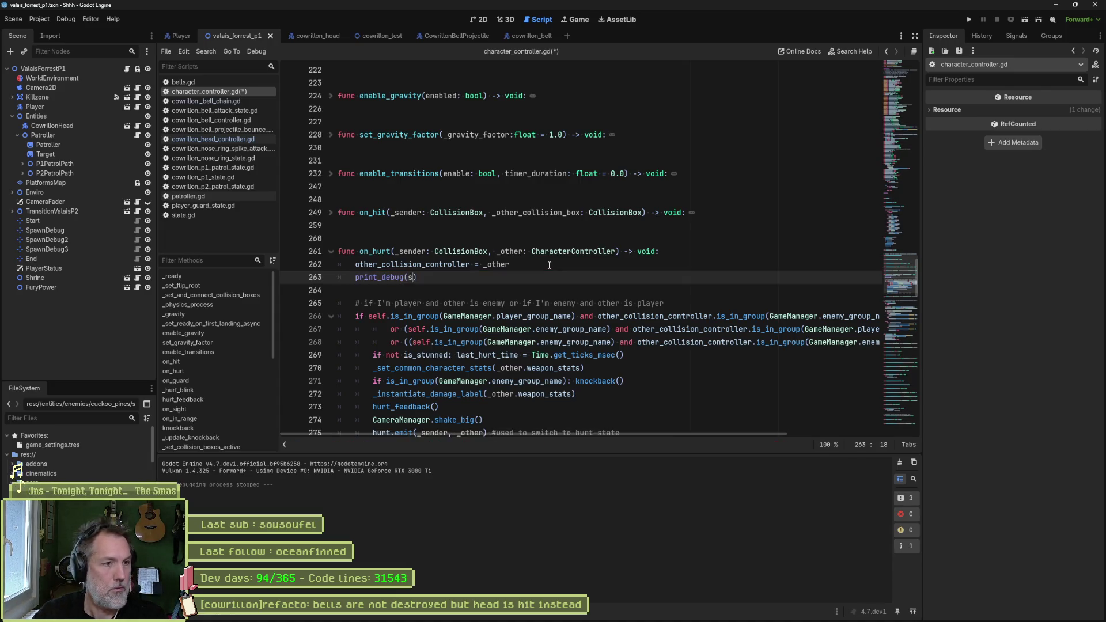
{"action": "key", "text": "BackSpace"}
{"action": "key", "text": "BackSpace"}
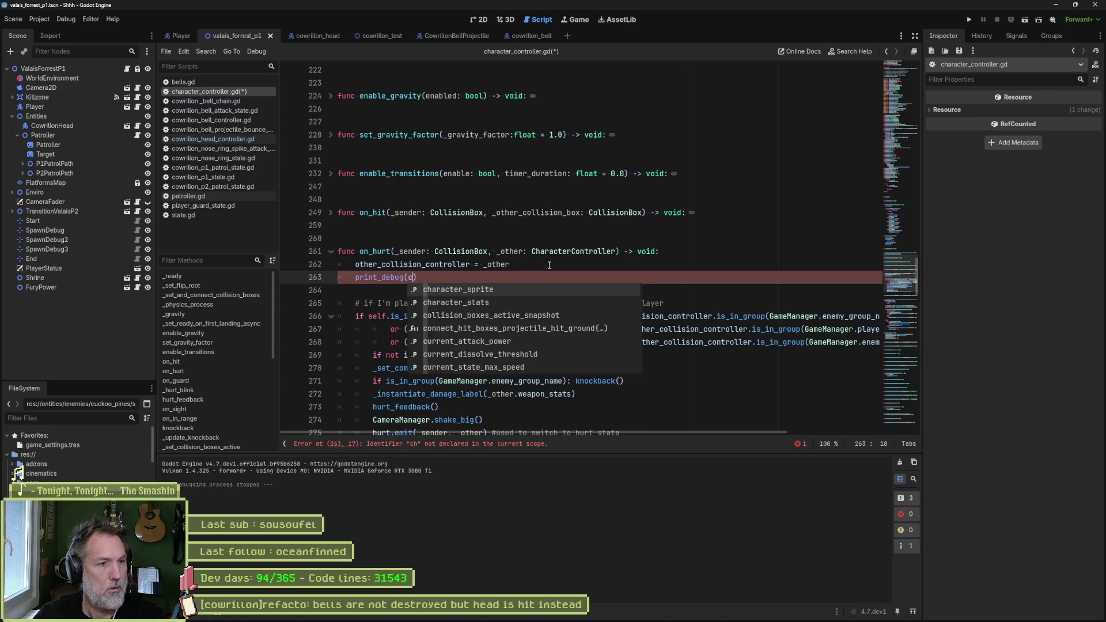
{"action": "type", "text": ", \" is h"}
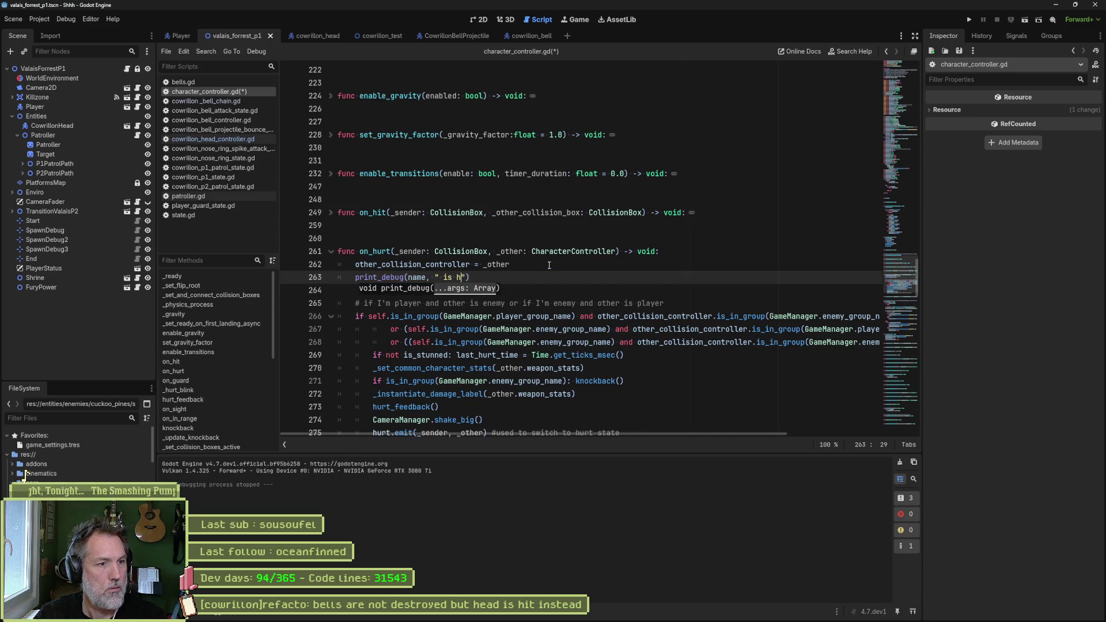
{"action": "type", "text": "\","}
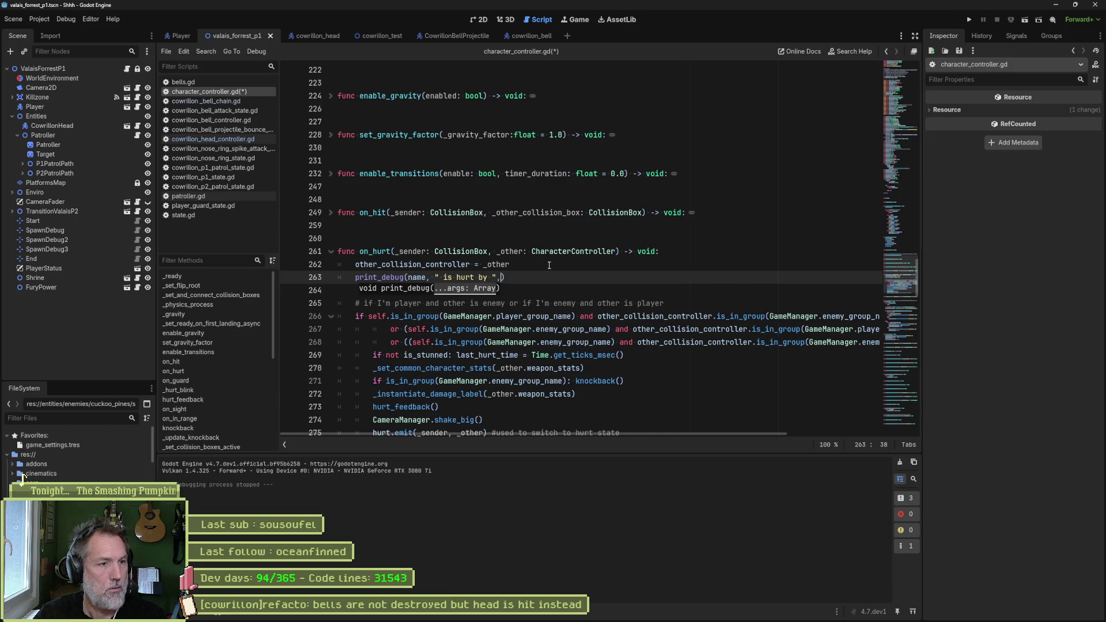
{"action": "type", "text": "ther"}
{"action": "key", "text": "Return"}
Finish the debug line with .name, then run the game and move the player right
{"action": "type", "text": ".nam"}
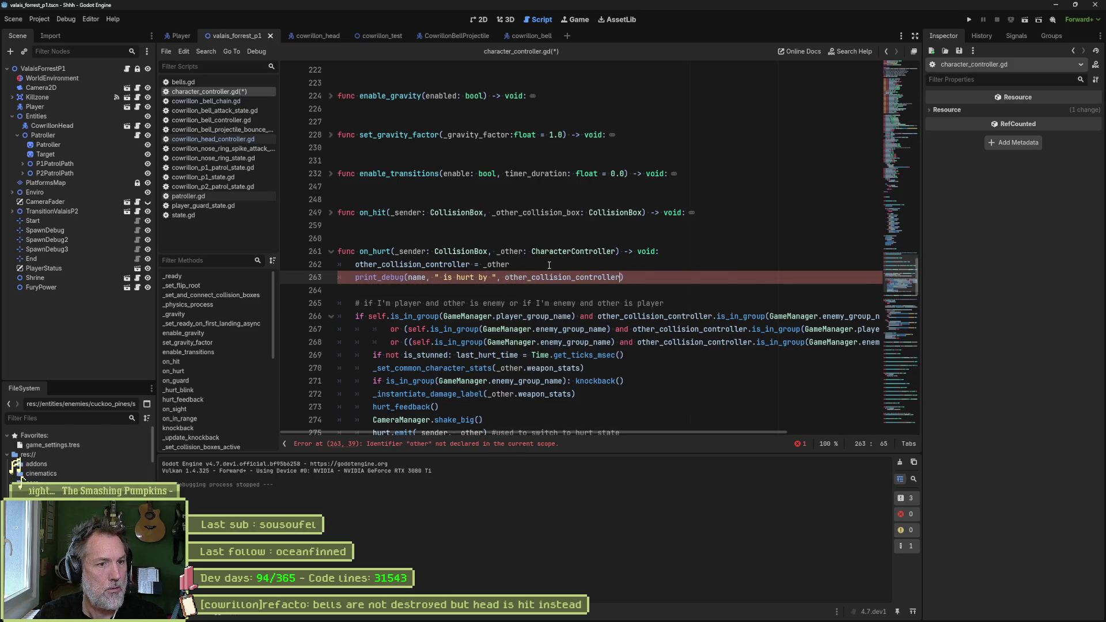
{"action": "type", "text": "e"}
{"action": "key", "text": "F6"}
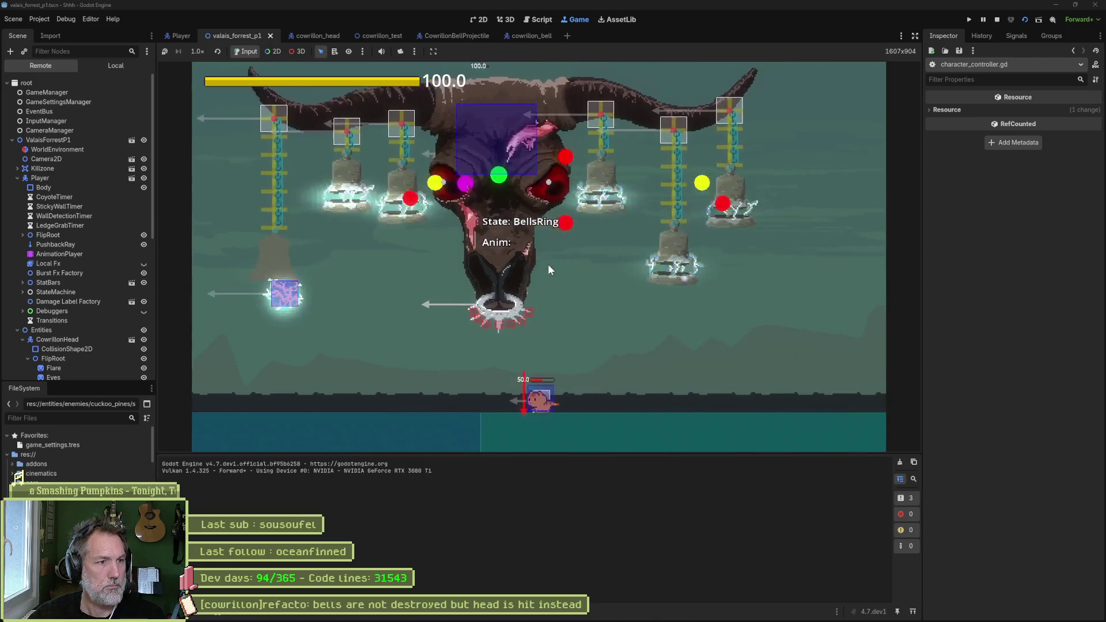
{"action": "key", "text": "Right"}
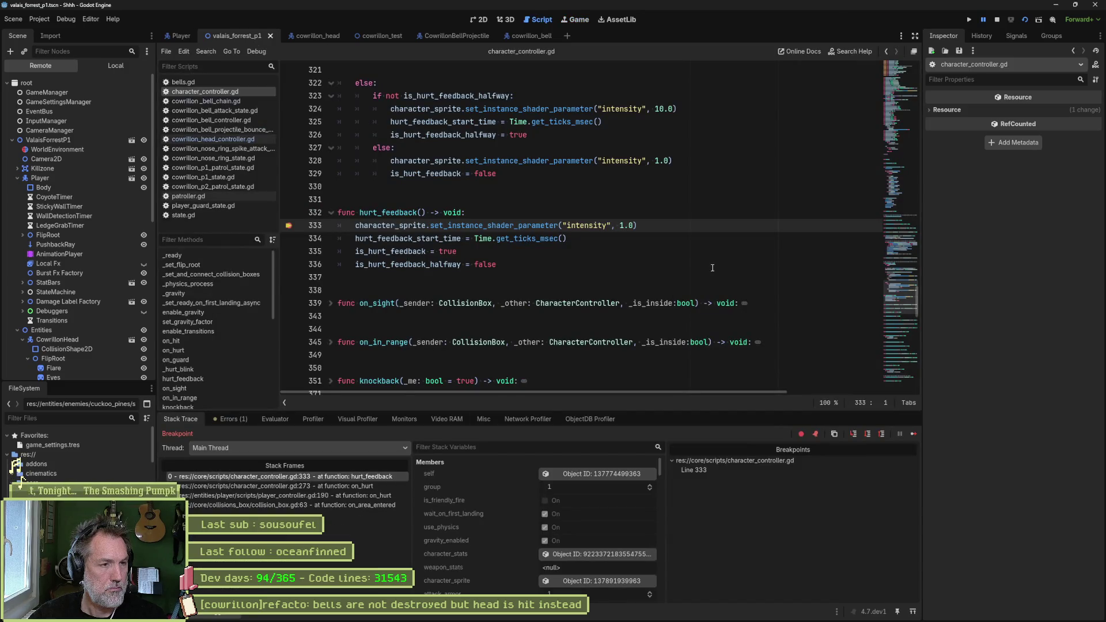
Stop the game and remove the breakpoint on line 333 in hurt_feedback
{"action": "left_click", "coordinate": [996, 19]}
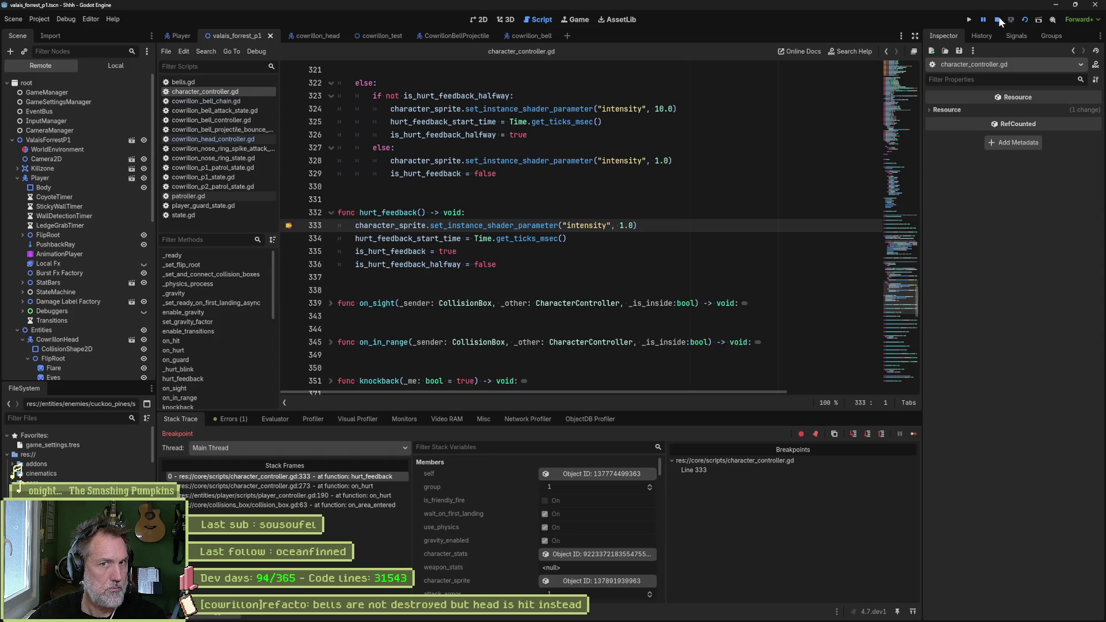
{"action": "left_click", "coordinate": [303, 227]}
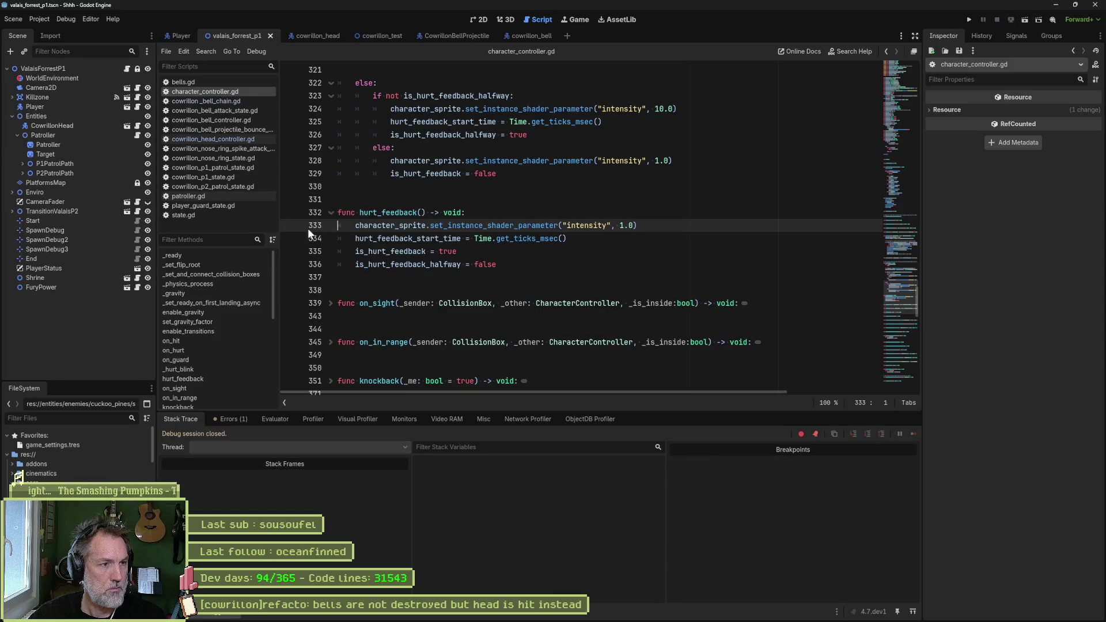
{"action": "left_click", "coordinate": [483, 251]}
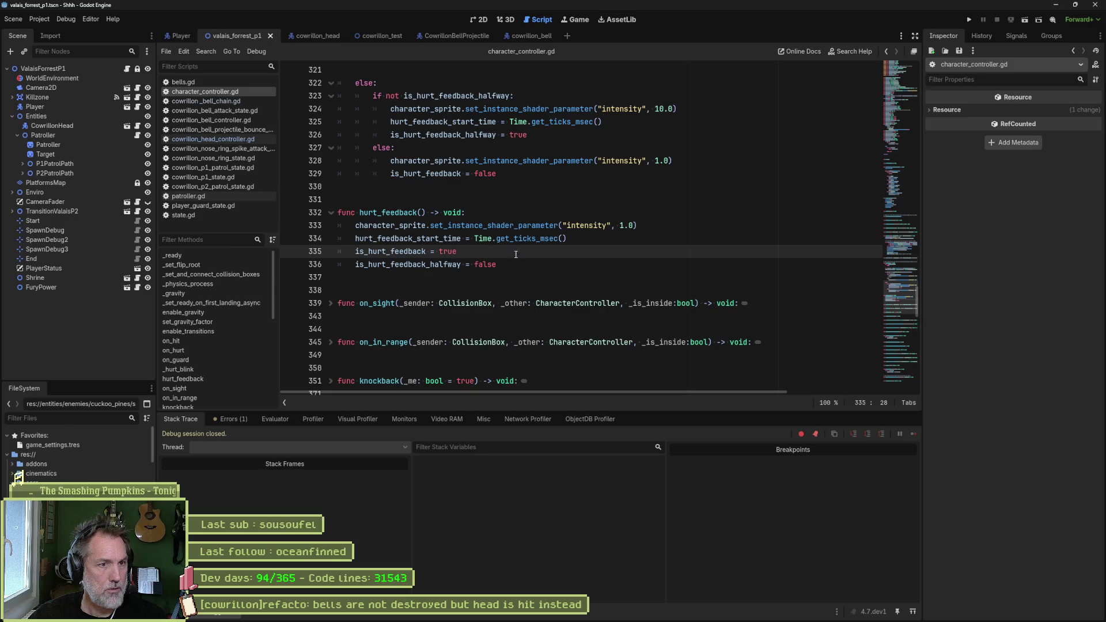
Review the 'is hurt by' messages in the Output log, then select the print_debug line in on_hurt
{"action": "key", "text": "alt+o"}
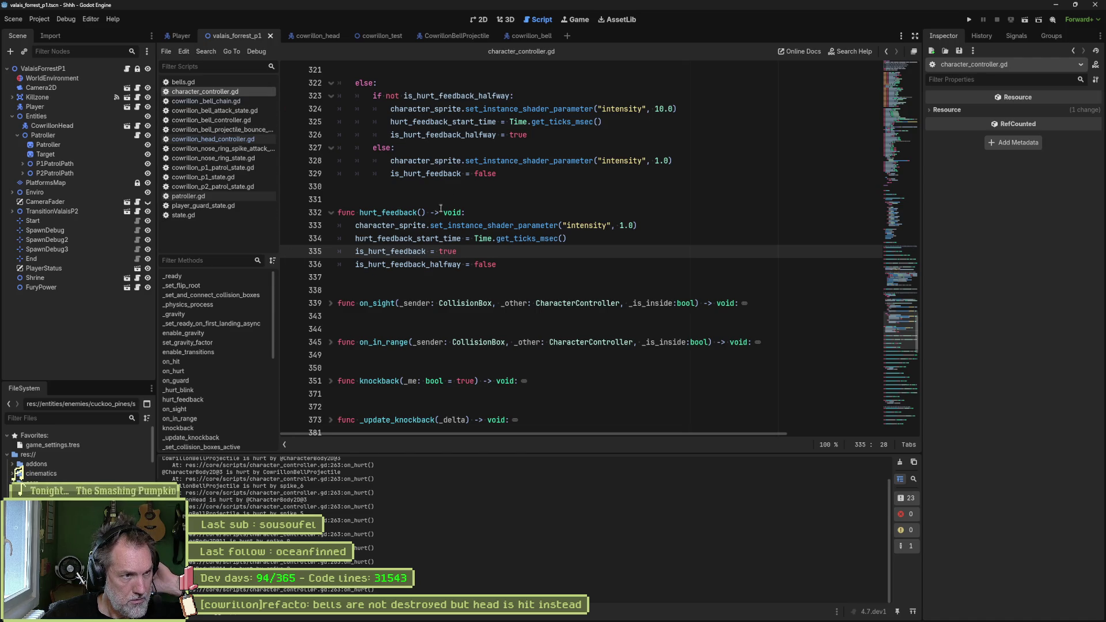
{"action": "scroll", "coordinate": [441, 209], "scroll_direction": "up", "scroll_amount": 10}
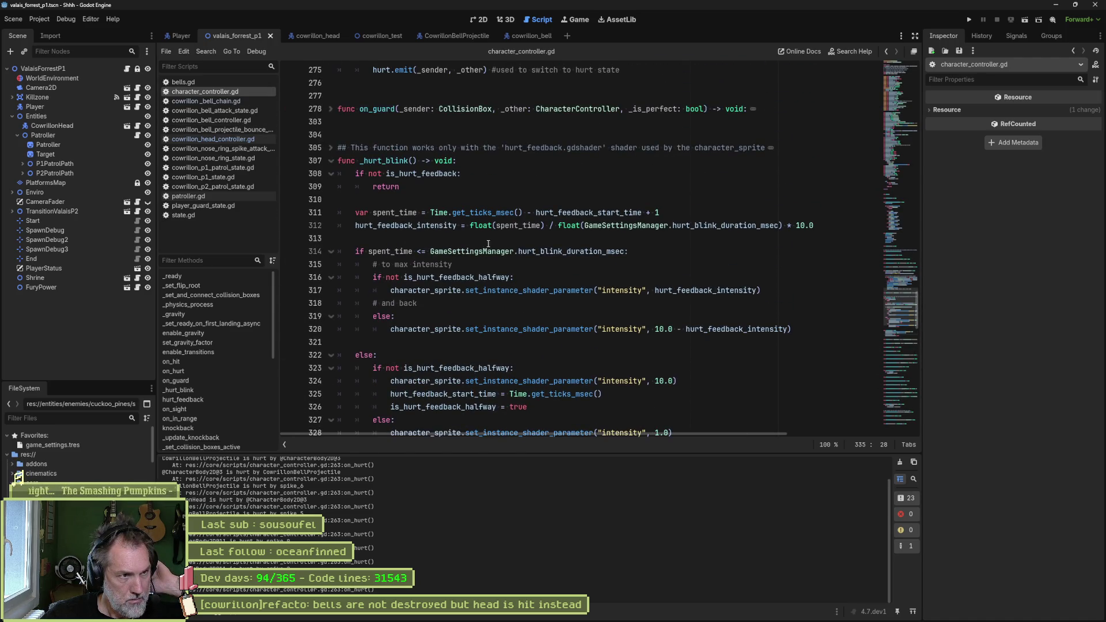
{"action": "scroll", "coordinate": [488, 243], "scroll_direction": "up", "scroll_amount": 10}
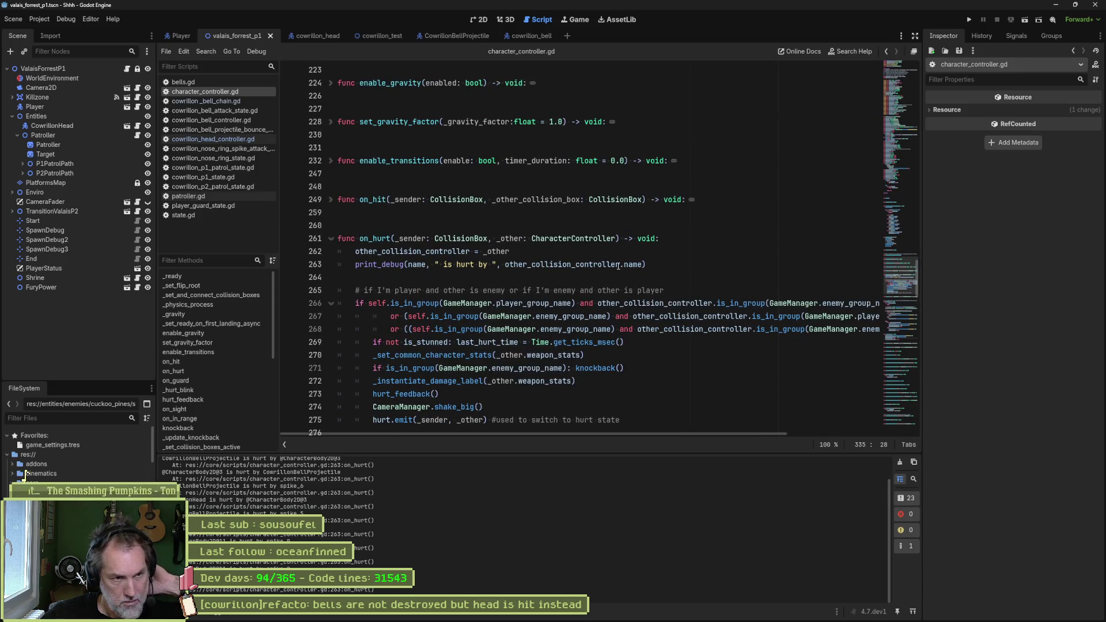
{"action": "scroll", "coordinate": [545, 259], "scroll_direction": "down", "scroll_amount": 2}
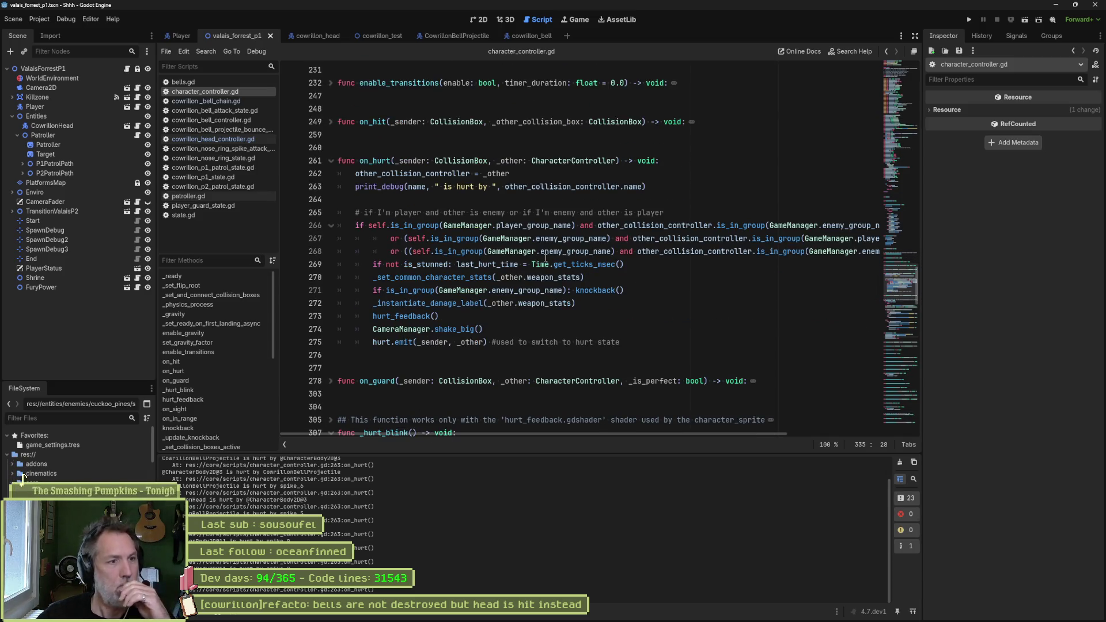
{"action": "left_click_drag", "start_coordinate": [654, 186], "coordinate": [512, 173]}
{"action": "key", "text": "ctrl+c"}
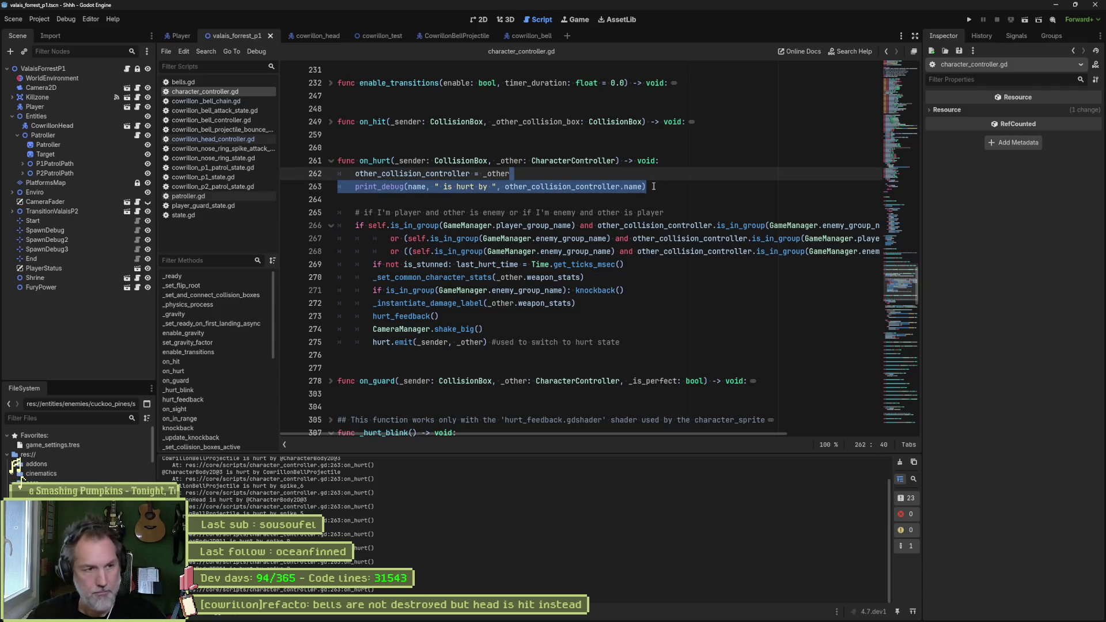
Move the print_debug line to after _instantiate_damage_label on line 272, indent it, and rerun the game
{"action": "key", "text": "Delete"}
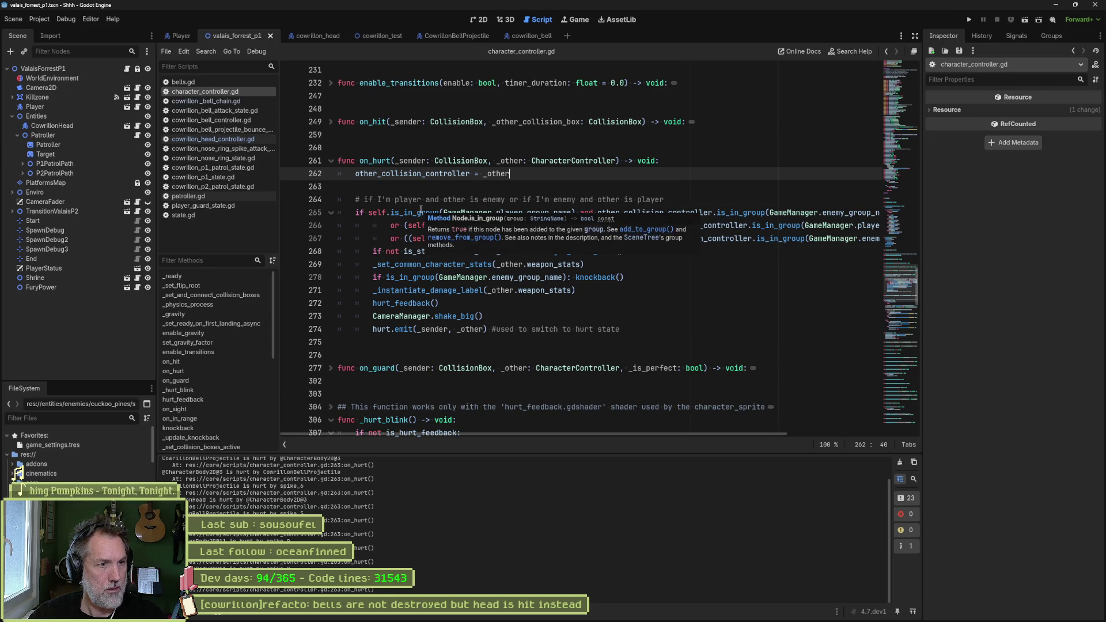
{"action": "mouse_move", "coordinate": [545, 212]}
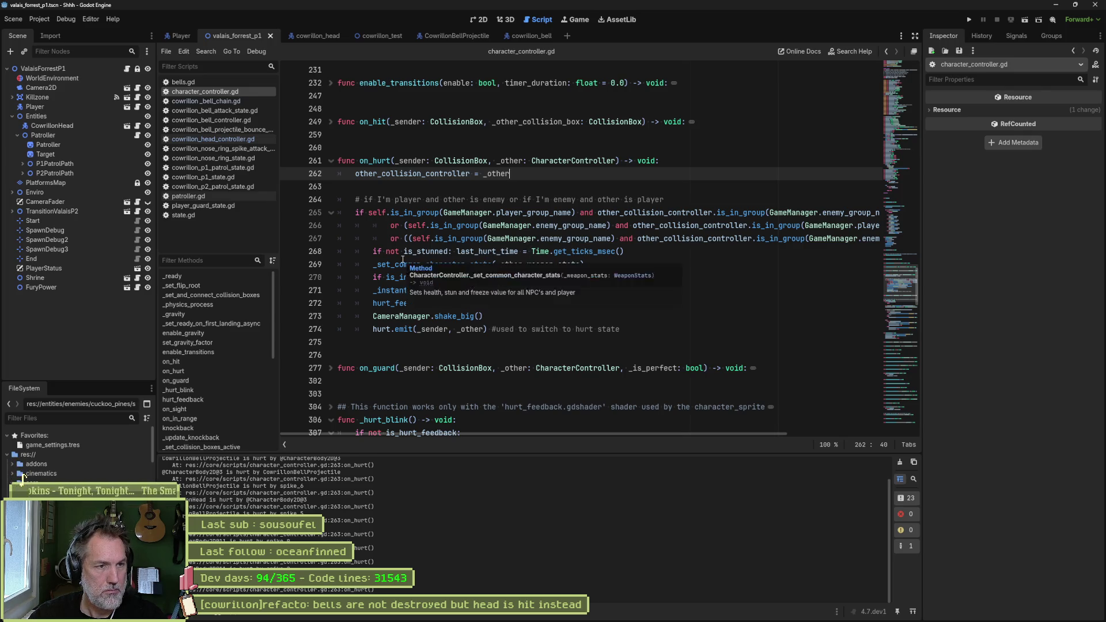
{"action": "key", "text": "ctrl+z"}
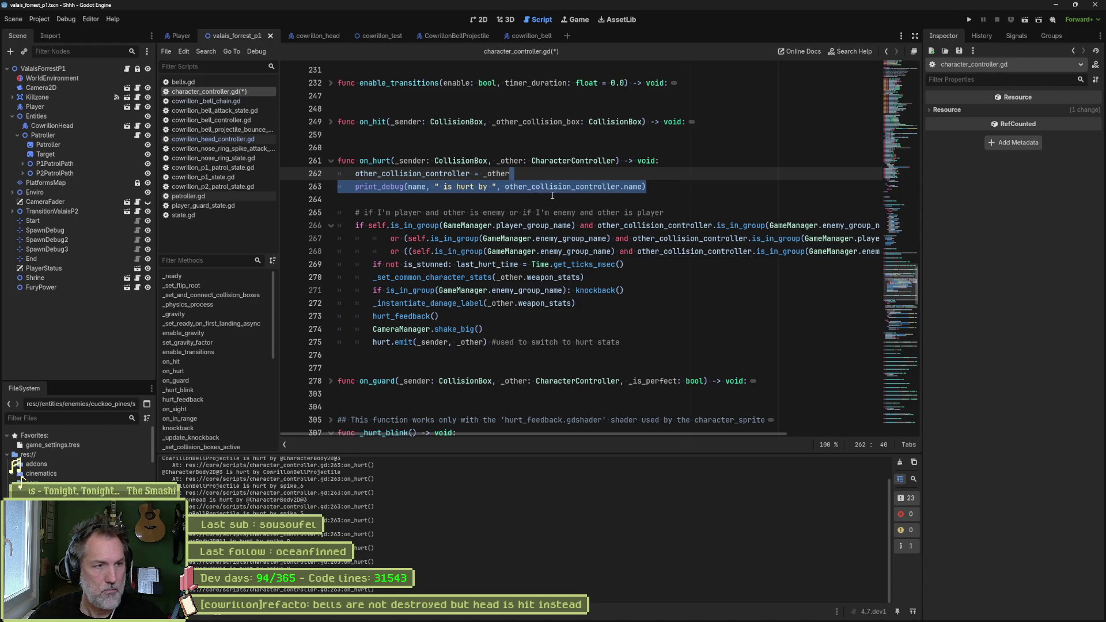
{"action": "key", "text": "Delete"}
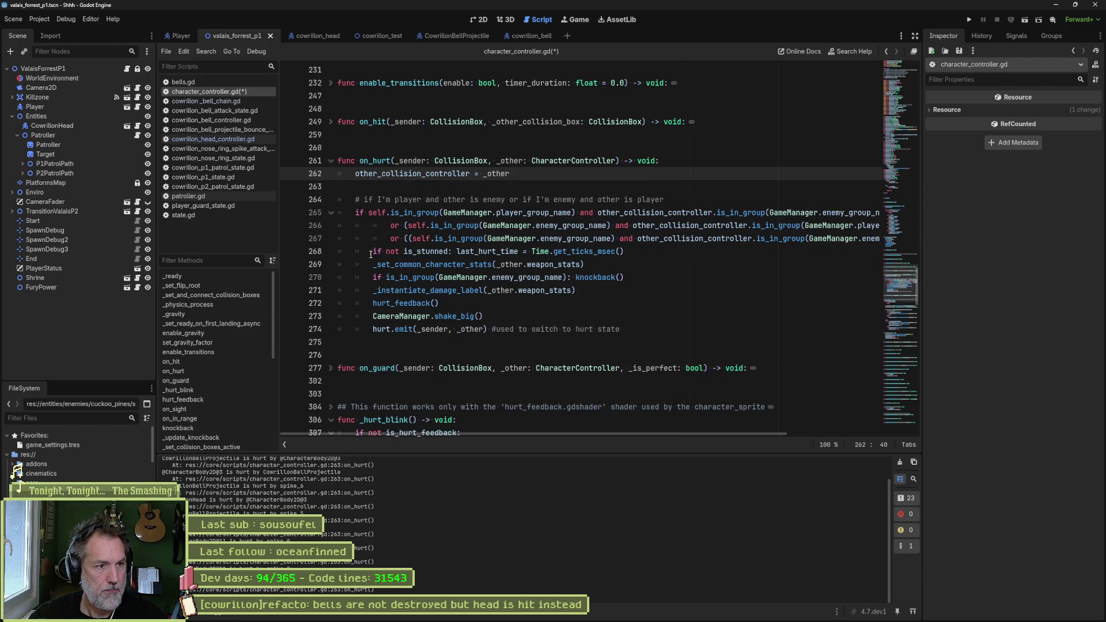
{"action": "left_click", "coordinate": [605, 291]}
{"action": "key", "text": "ctrl+v"}
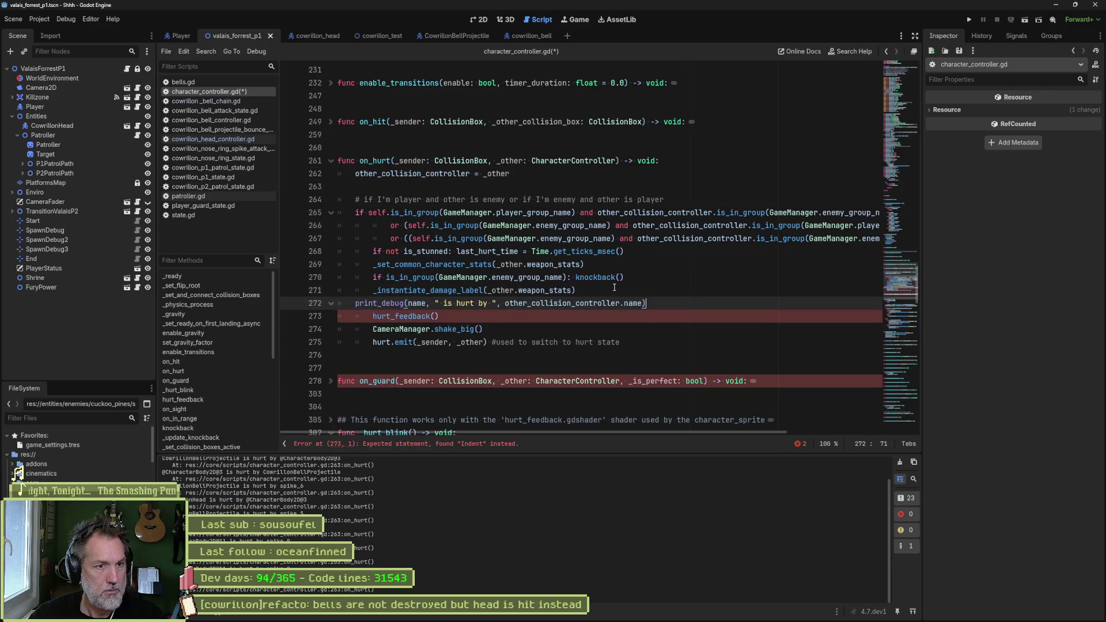
{"action": "key", "text": "Tab"}
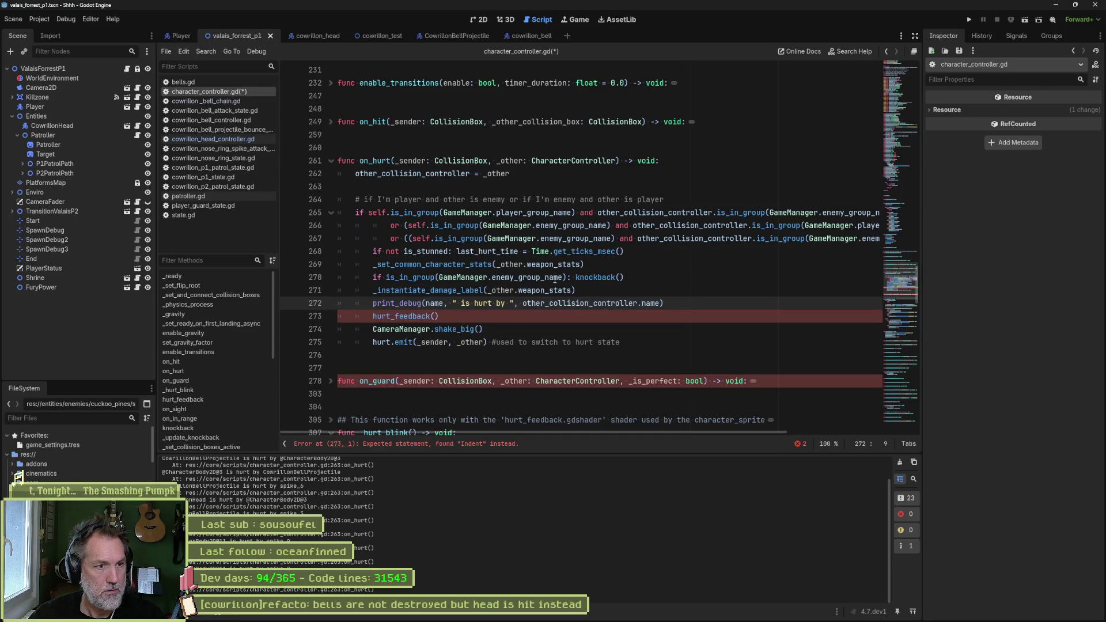
{"action": "key", "text": "F5"}
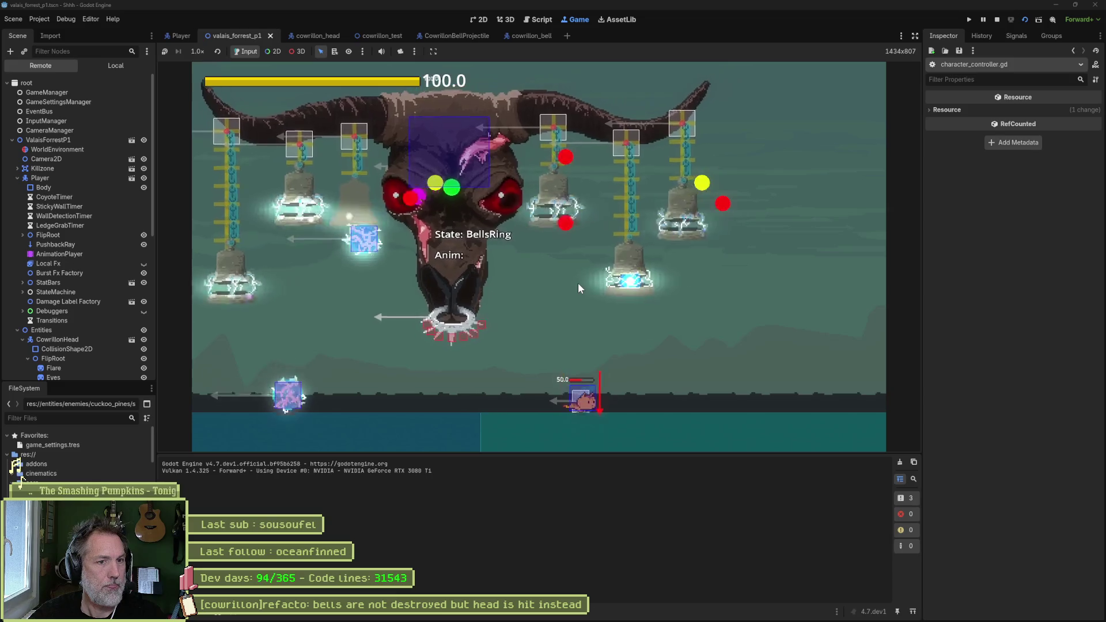
Dodge left and right through the boss's bell projectiles and ring attack, then stop the game with F8
{"action": "key", "text": "Left"}
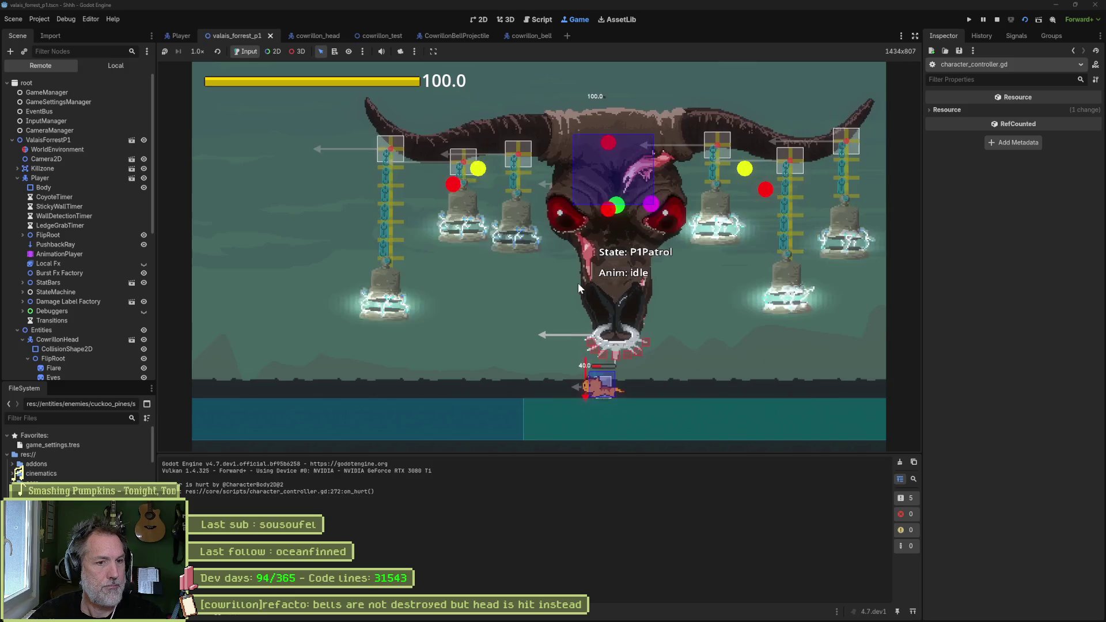
{"action": "key", "text": "Left"}
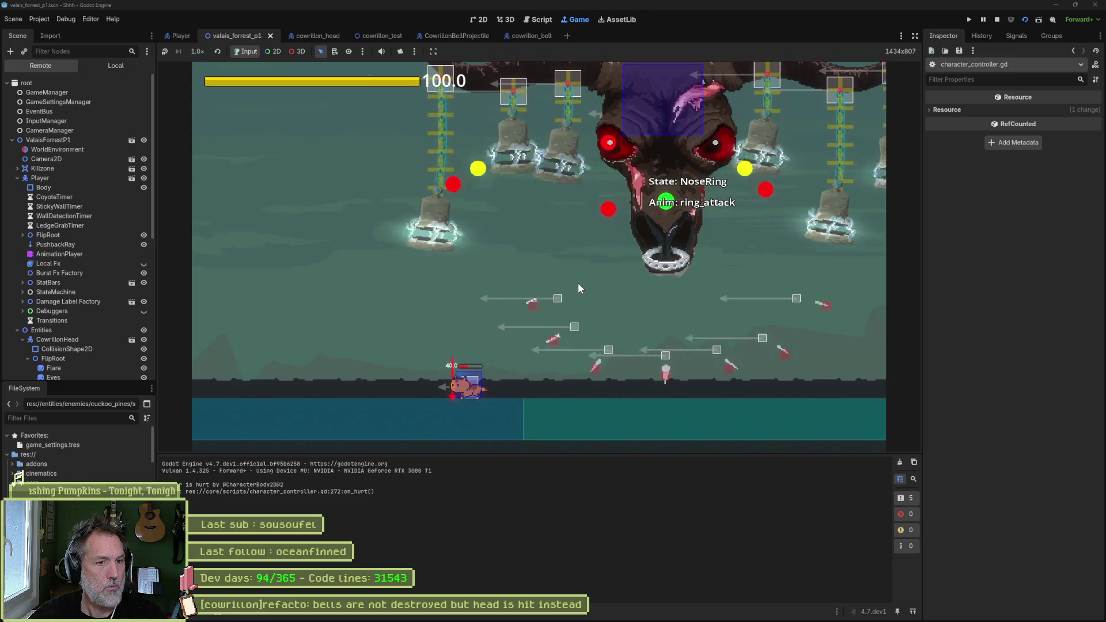
{"action": "key", "text": "Right"}
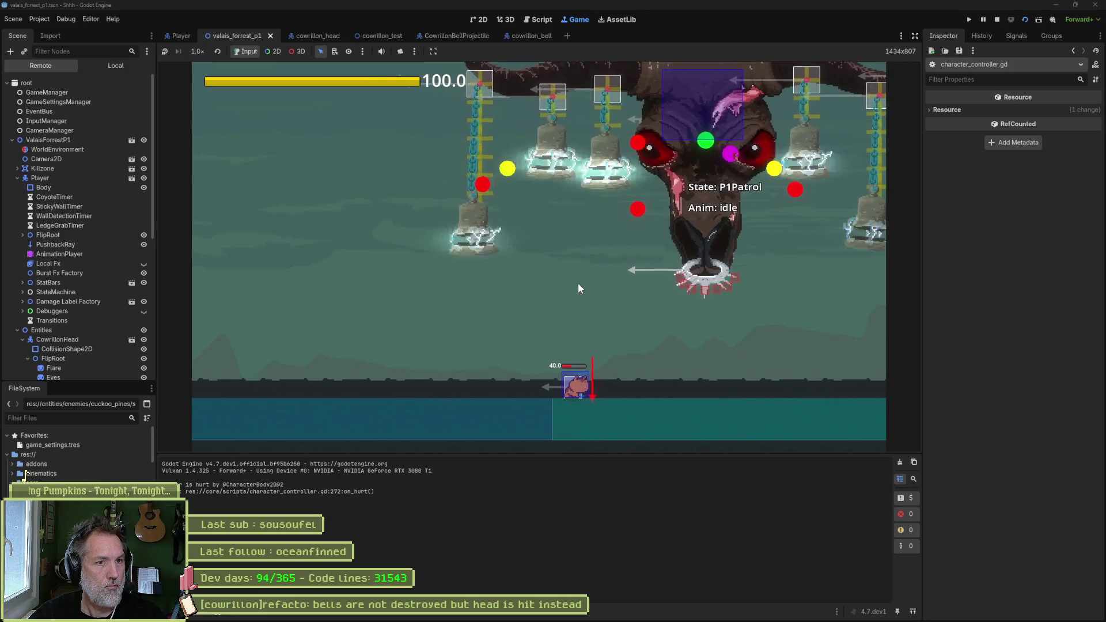
{"action": "key", "text": "Right"}
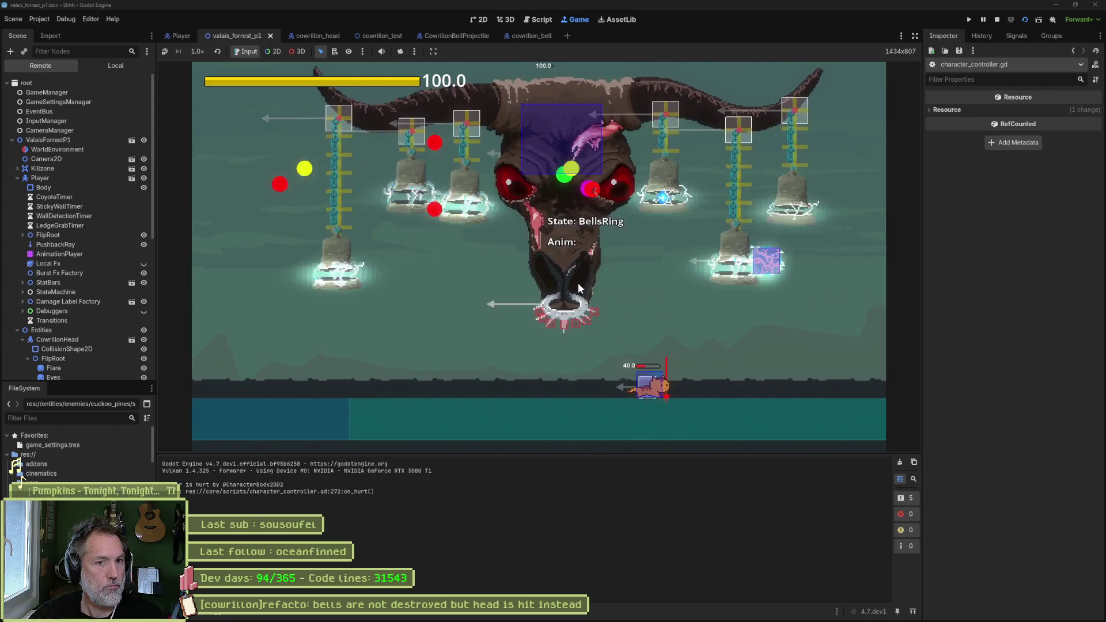
{"action": "key", "text": "Left"}
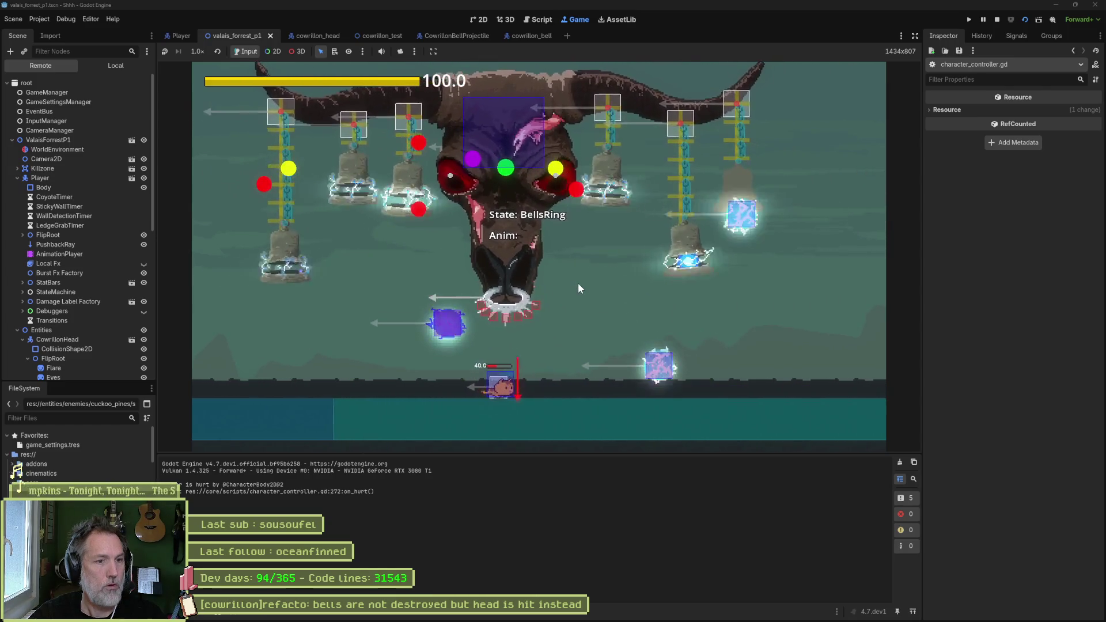
{"action": "key", "text": "Left"}
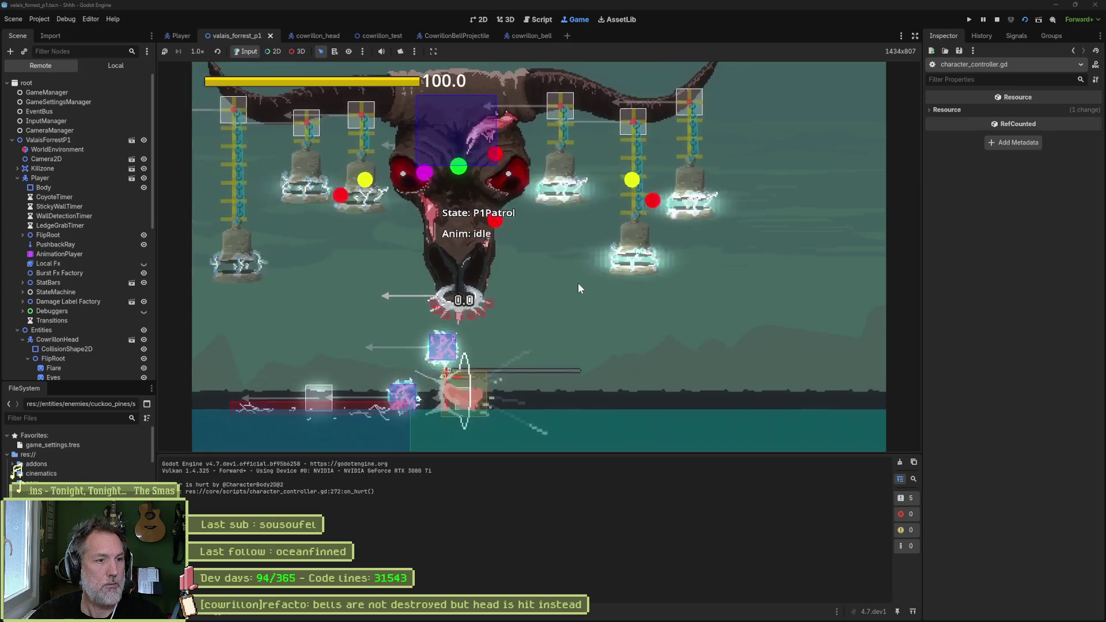
{"action": "key", "text": "Right"}
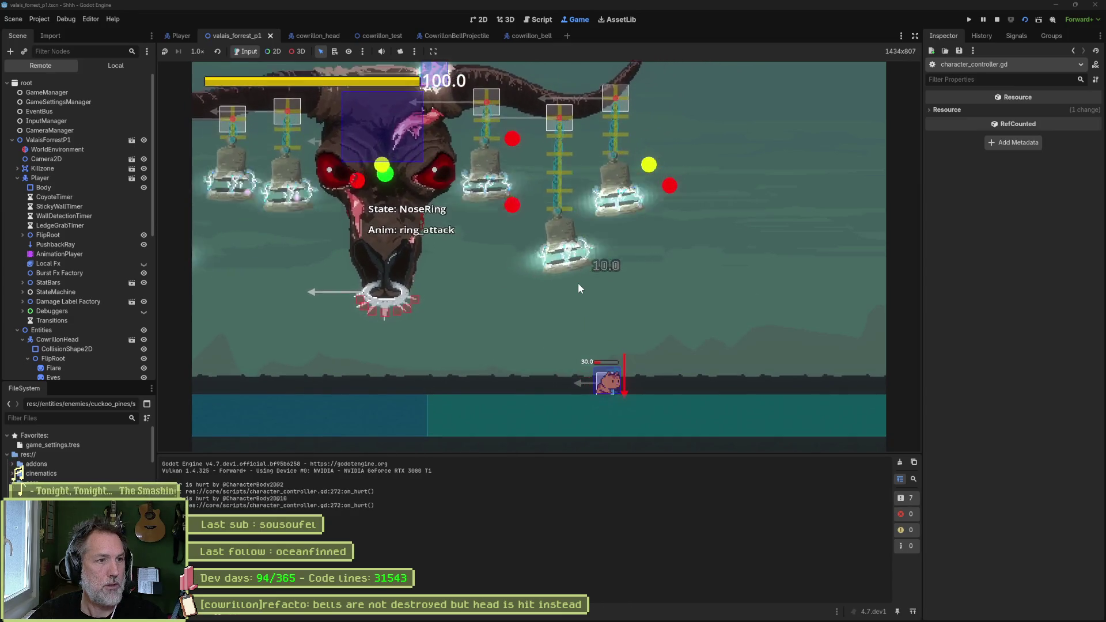
{"action": "key", "text": "Right"}
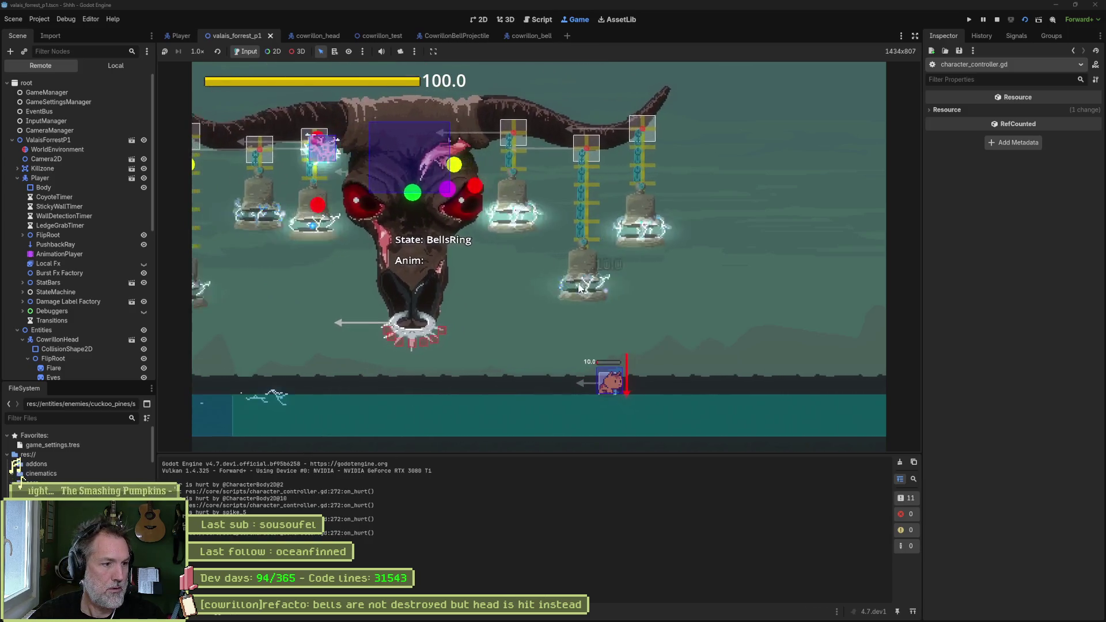
{"action": "key", "text": "F8"}
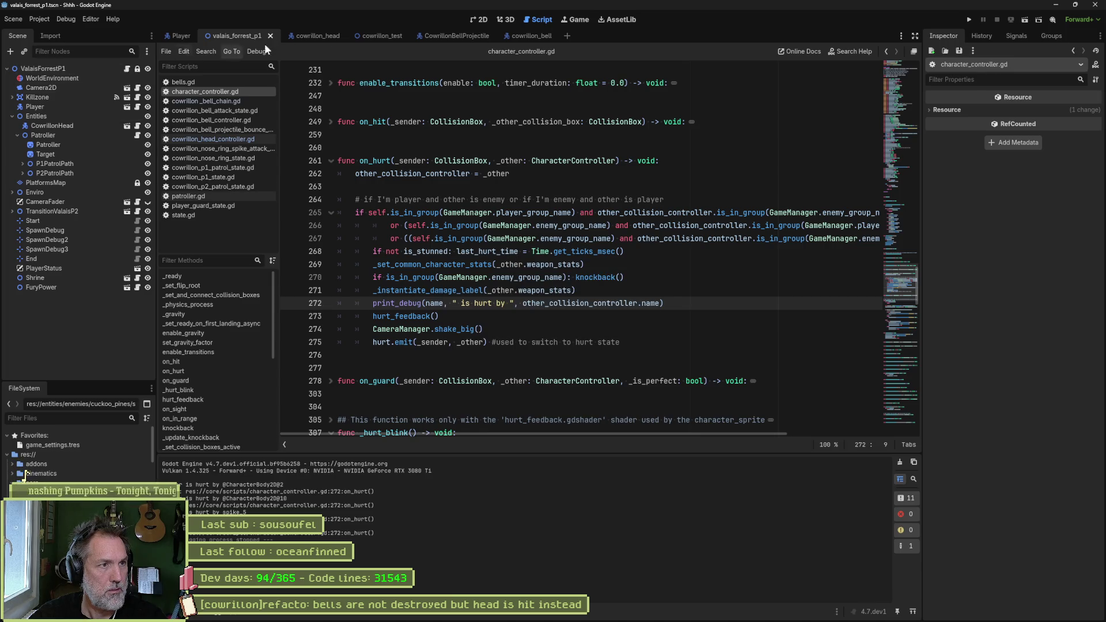
Check the CowrillonHead root node's properties, then relaunch the game from the valais_forrest_p1 scene
{"action": "left_click", "coordinate": [319, 34]}
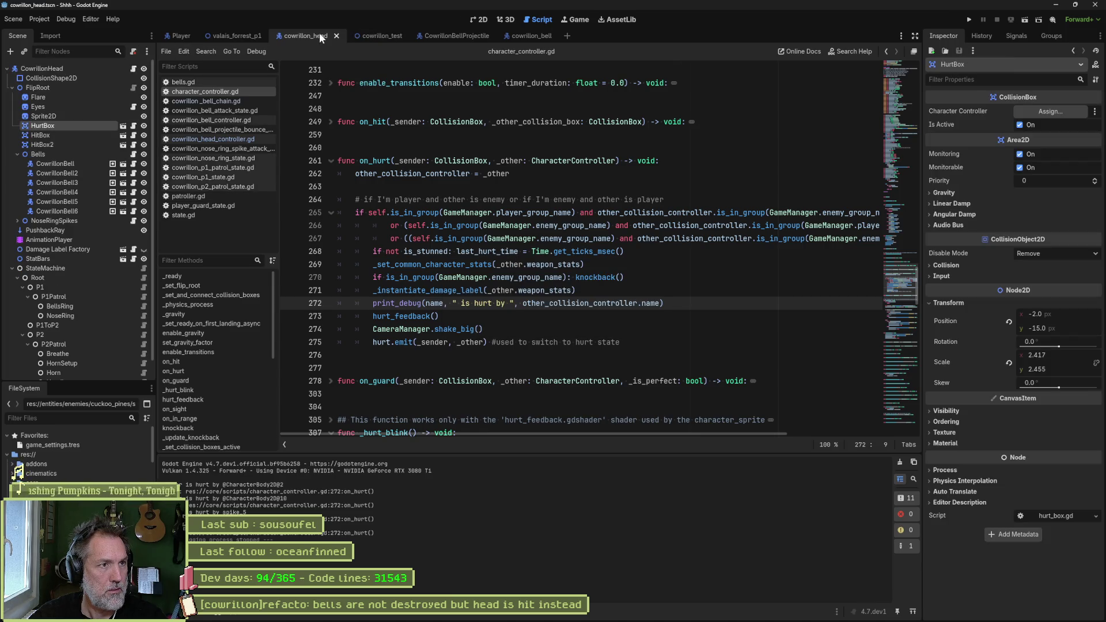
{"action": "left_click", "coordinate": [61, 69]}
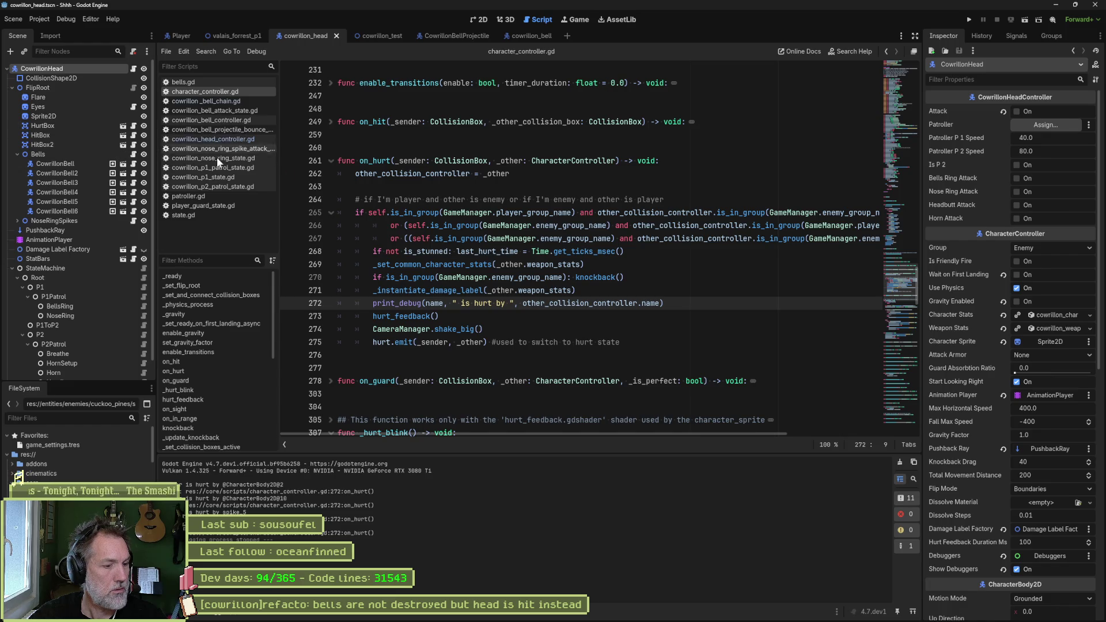
{"action": "key", "text": "F5"}
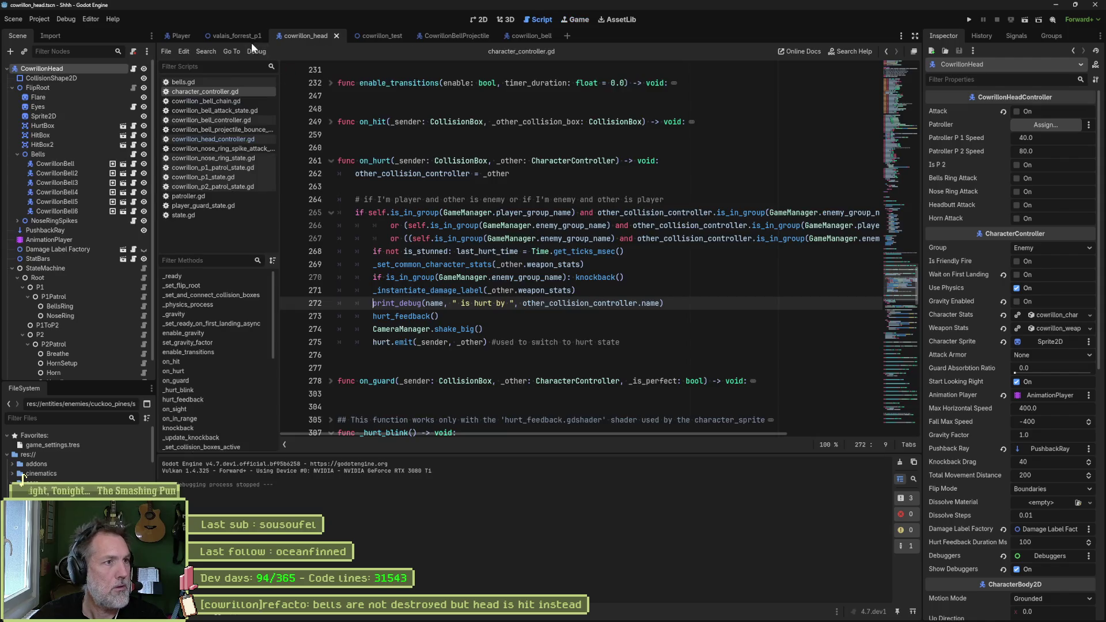
{"action": "left_click", "coordinate": [244, 37]}
{"action": "key", "text": "F5"}
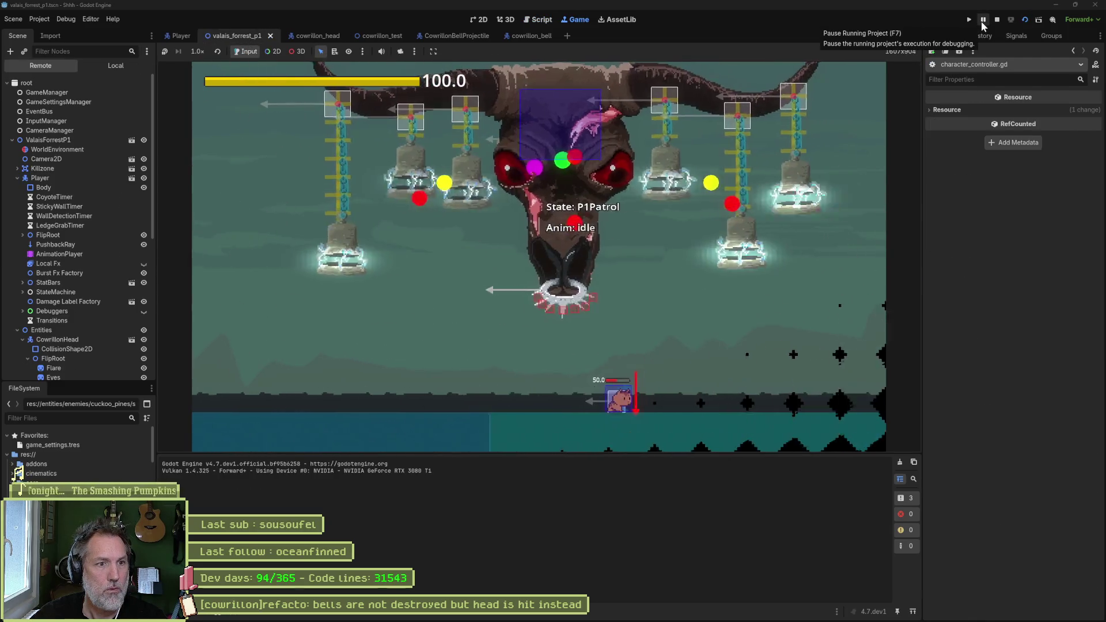
Pause the game, inspect the live CowrillonHead's HurtBox and its collision layers, then stop the session
{"action": "left_click", "coordinate": [981, 23]}
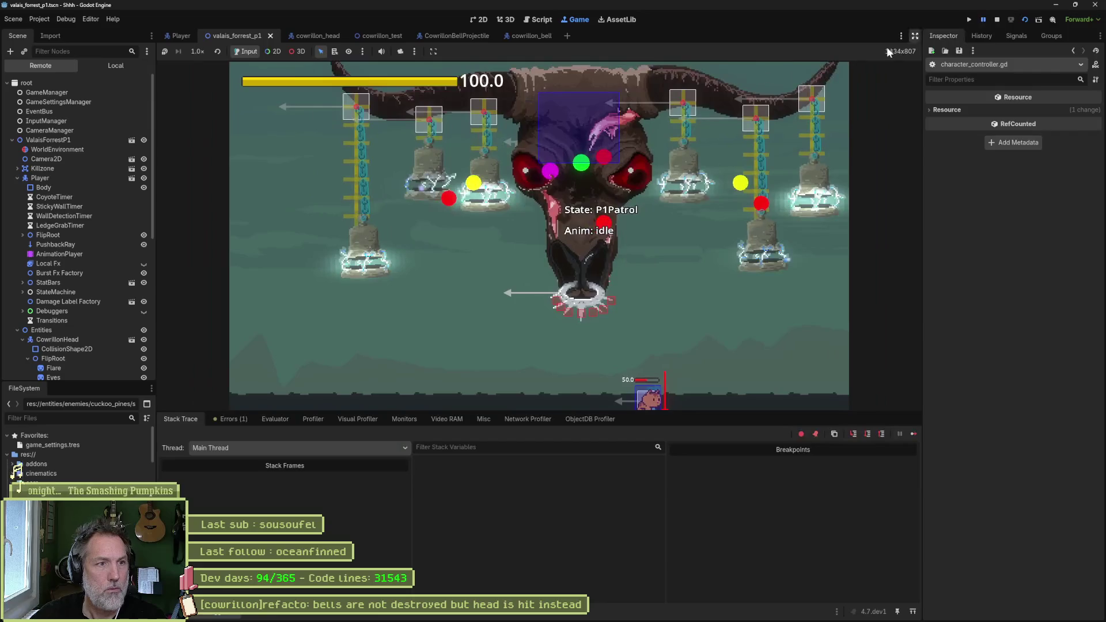
{"action": "left_click", "coordinate": [49, 339]}
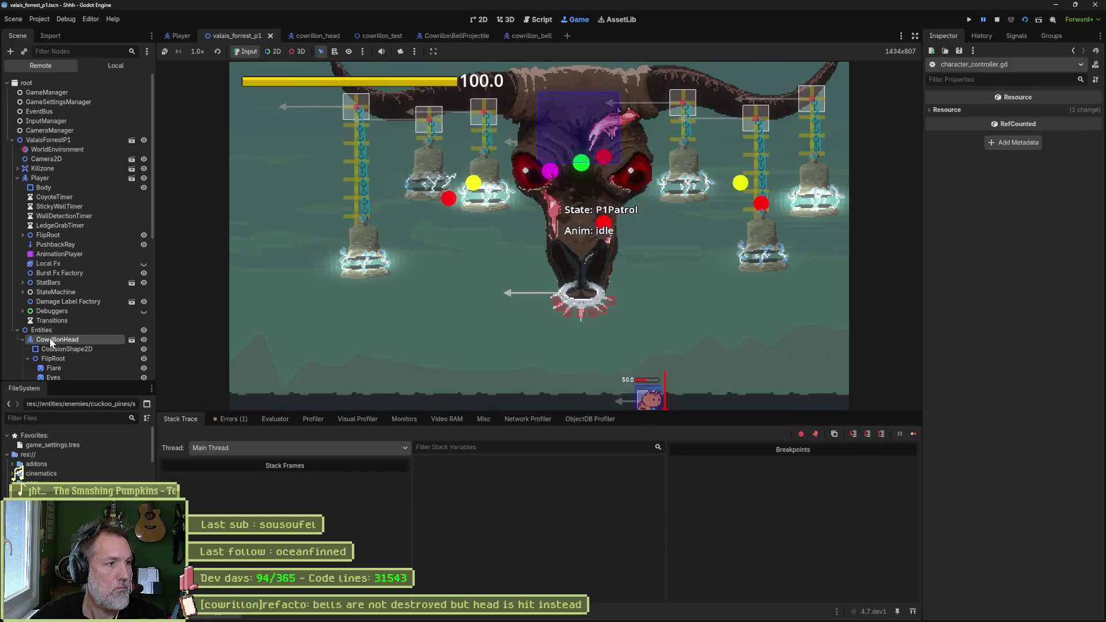
{"action": "left_click", "coordinate": [1061, 209]}
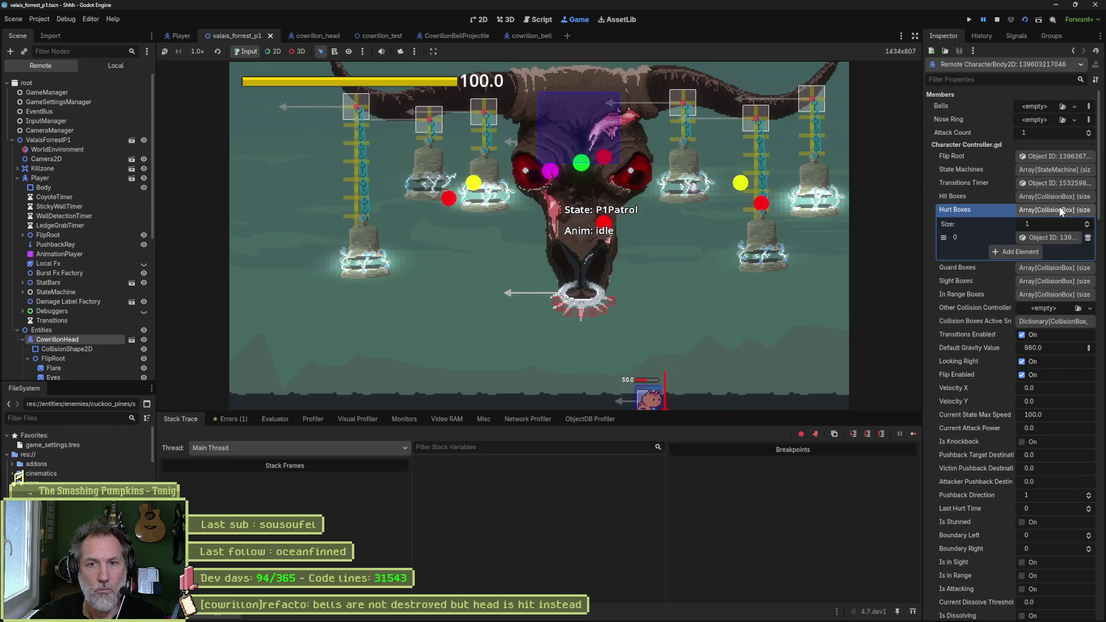
{"action": "left_click", "coordinate": [1052, 238]}
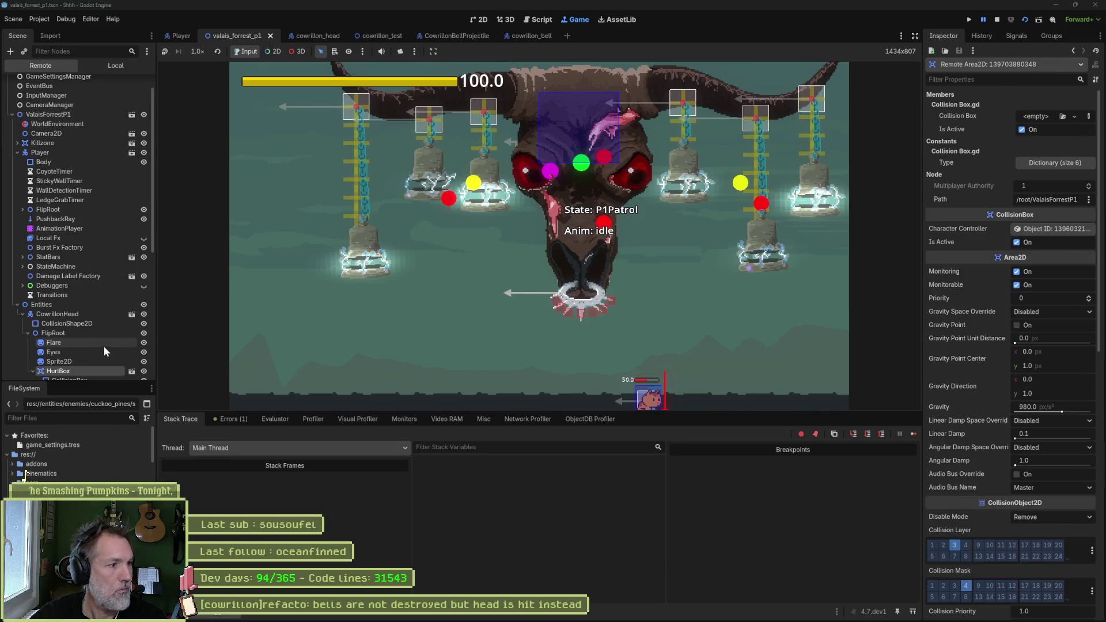
{"action": "scroll", "coordinate": [75, 345], "scroll_direction": "down", "scroll_amount": 3}
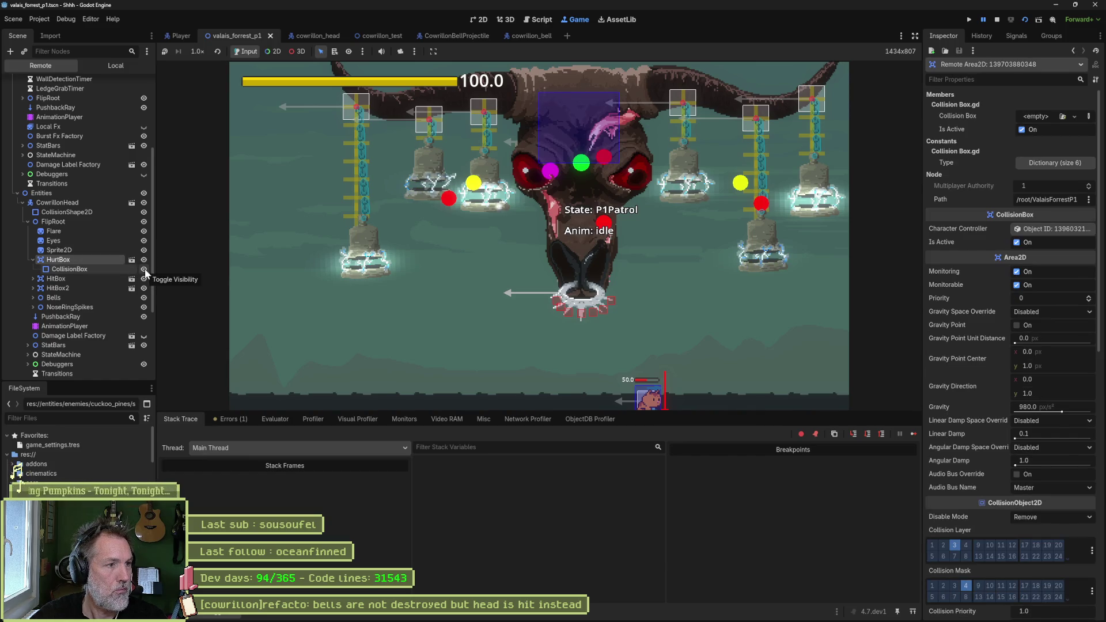
{"action": "scroll", "coordinate": [962, 384], "scroll_direction": "down", "scroll_amount": 5}
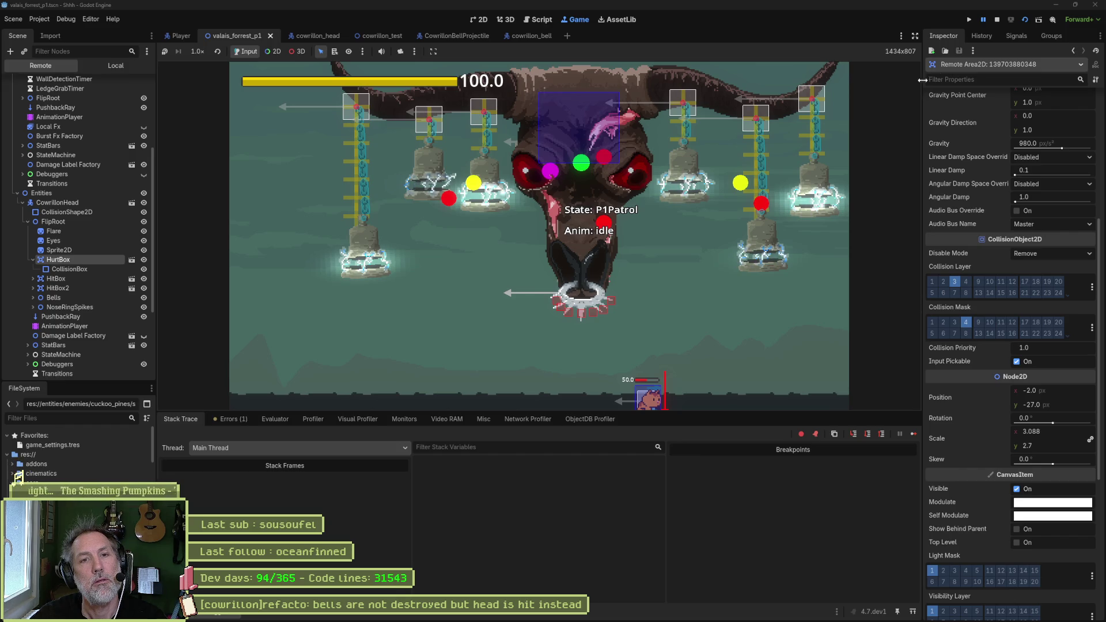
{"action": "left_click", "coordinate": [994, 22]}
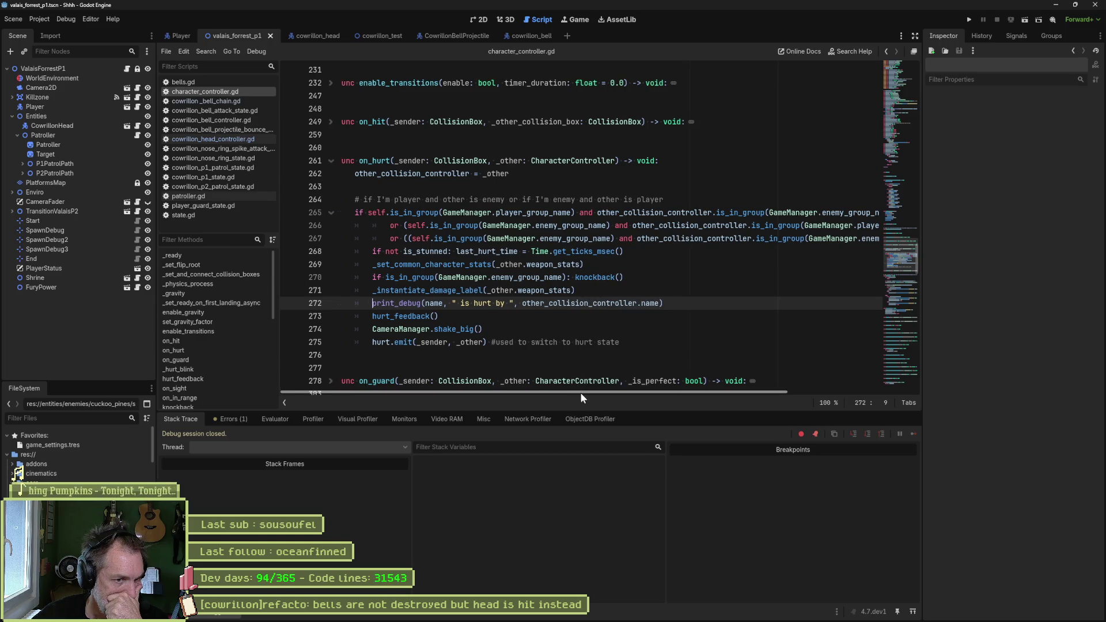
Turn on Is Friendly Fire for CowrillonHead, save cowrillon_head, and run the valais_forrest_p1 scene with F6
{"action": "left_click_drag", "start_coordinate": [580, 392], "coordinate": [746, 393]}
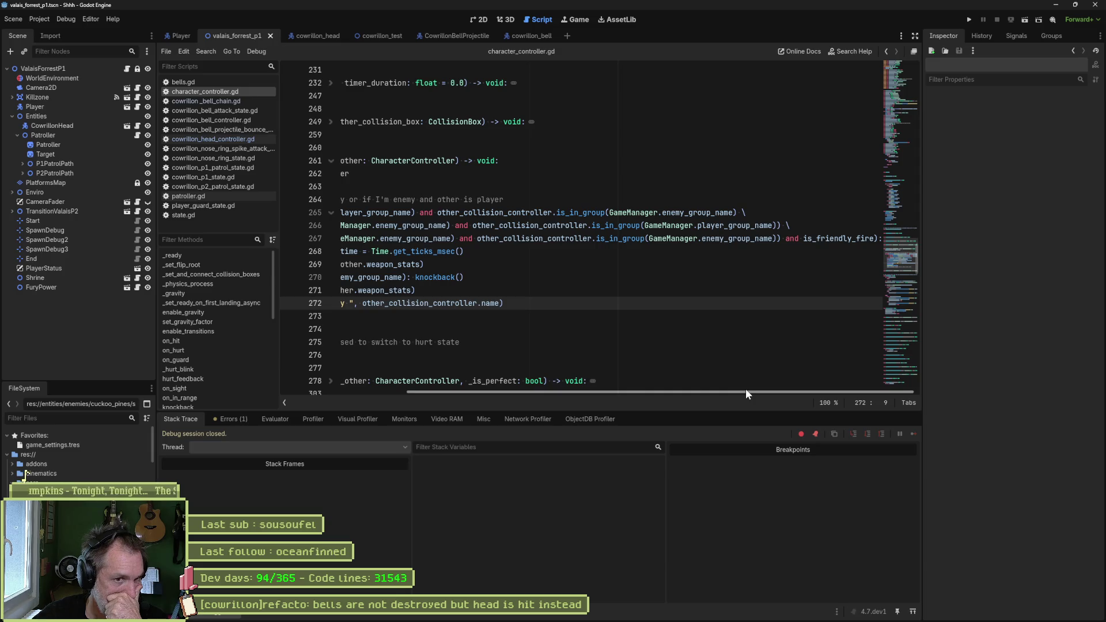
{"action": "left_click_drag", "start_coordinate": [745, 394], "coordinate": [473, 365]}
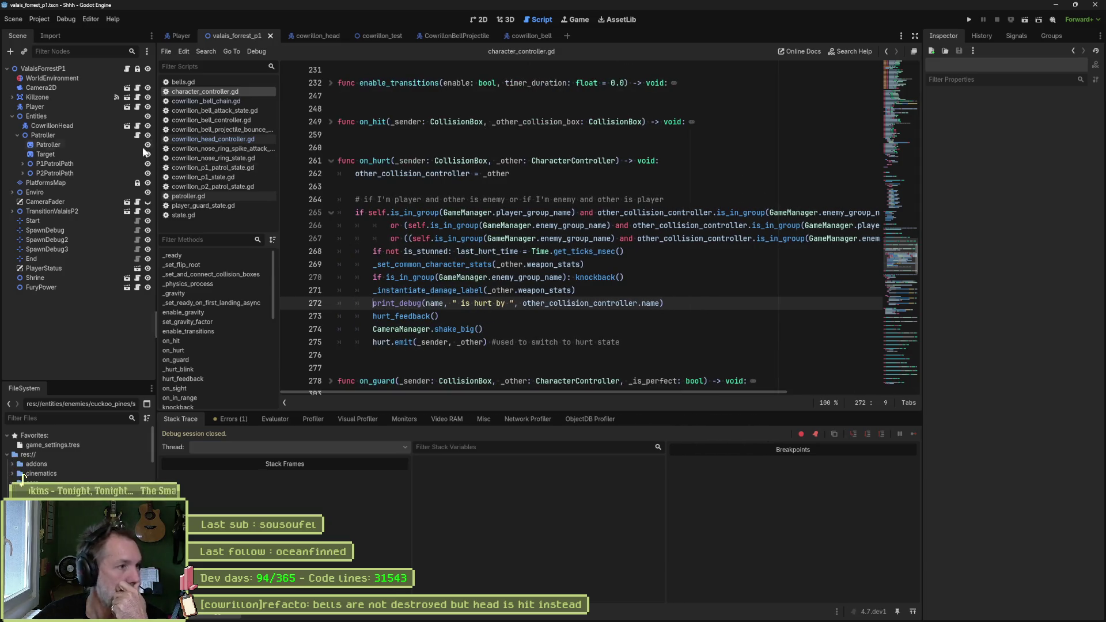
{"action": "left_click", "coordinate": [306, 38]}
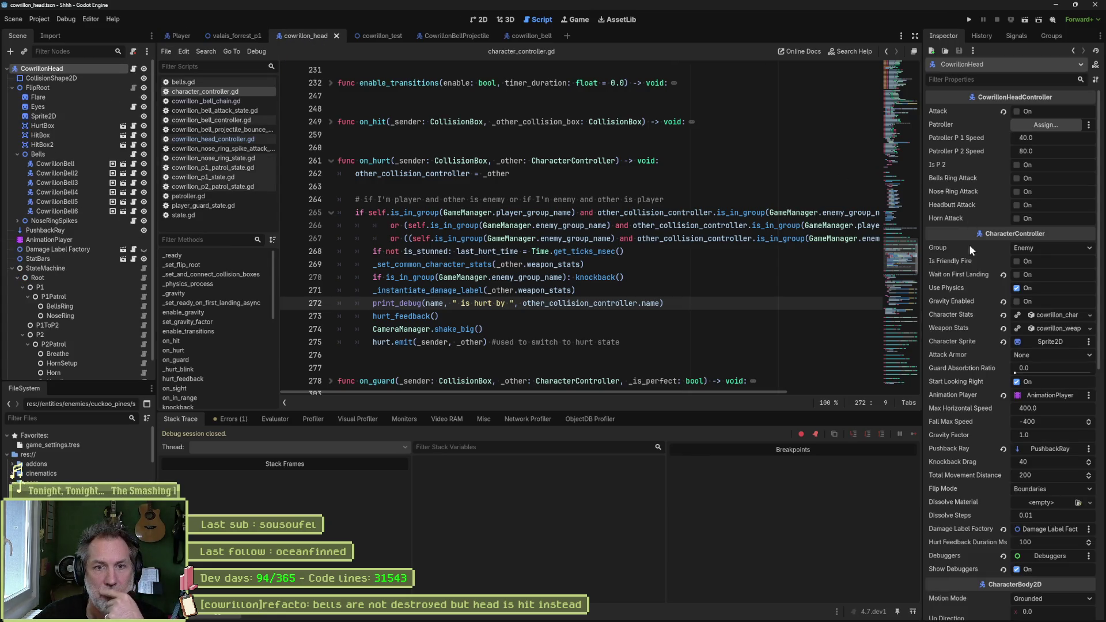
{"action": "left_click", "coordinate": [1016, 261]}
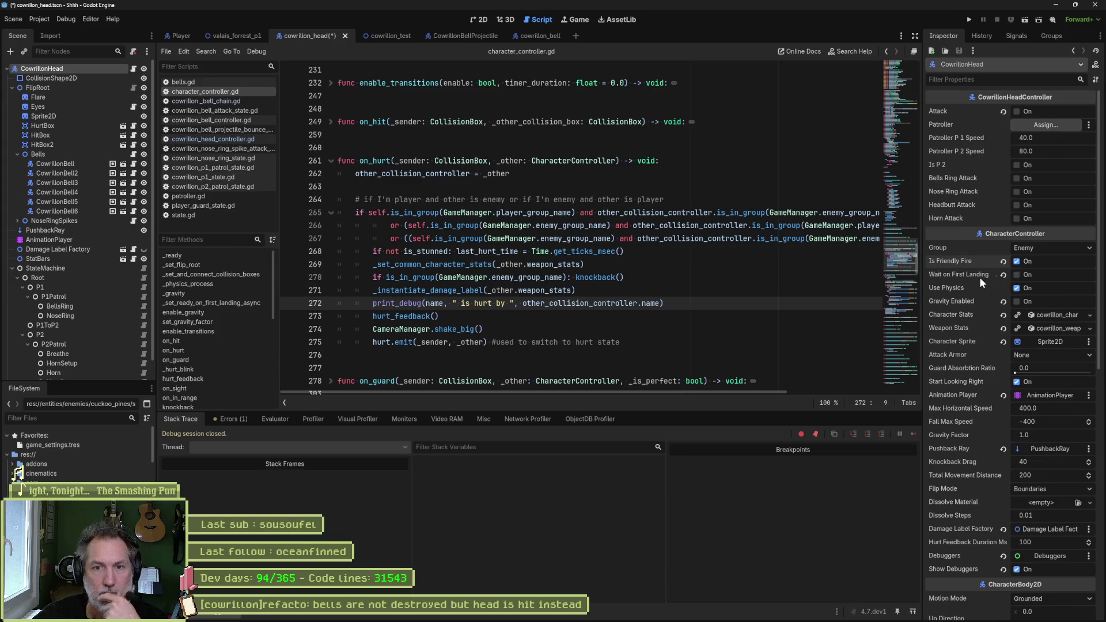
{"action": "key", "text": "ctrl+s"}
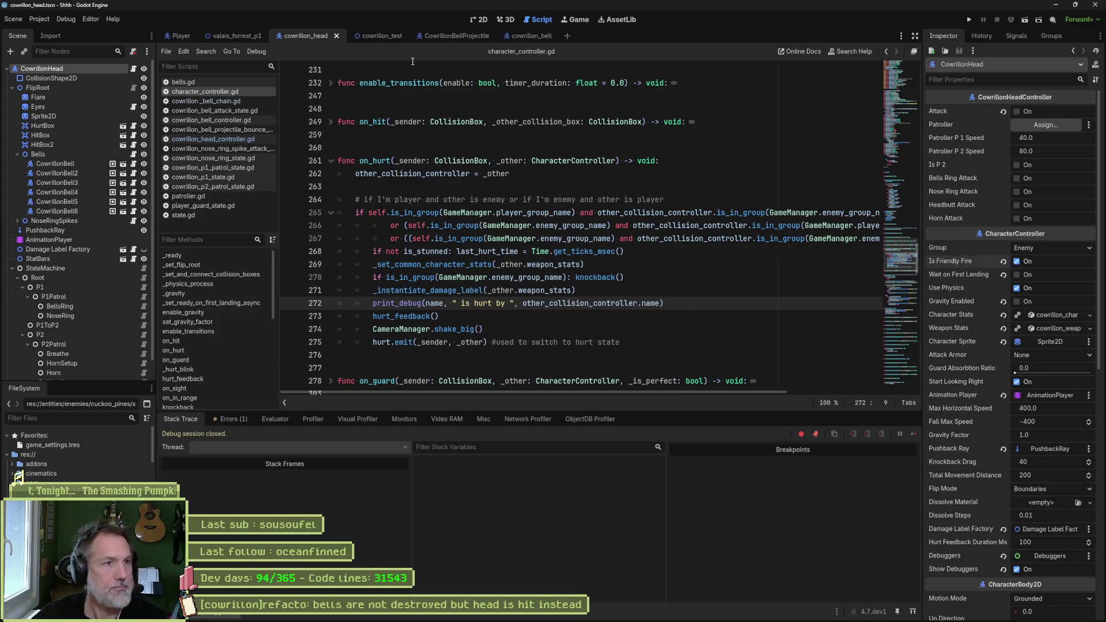
{"action": "left_click", "coordinate": [240, 35]}
{"action": "key", "text": "F6"}
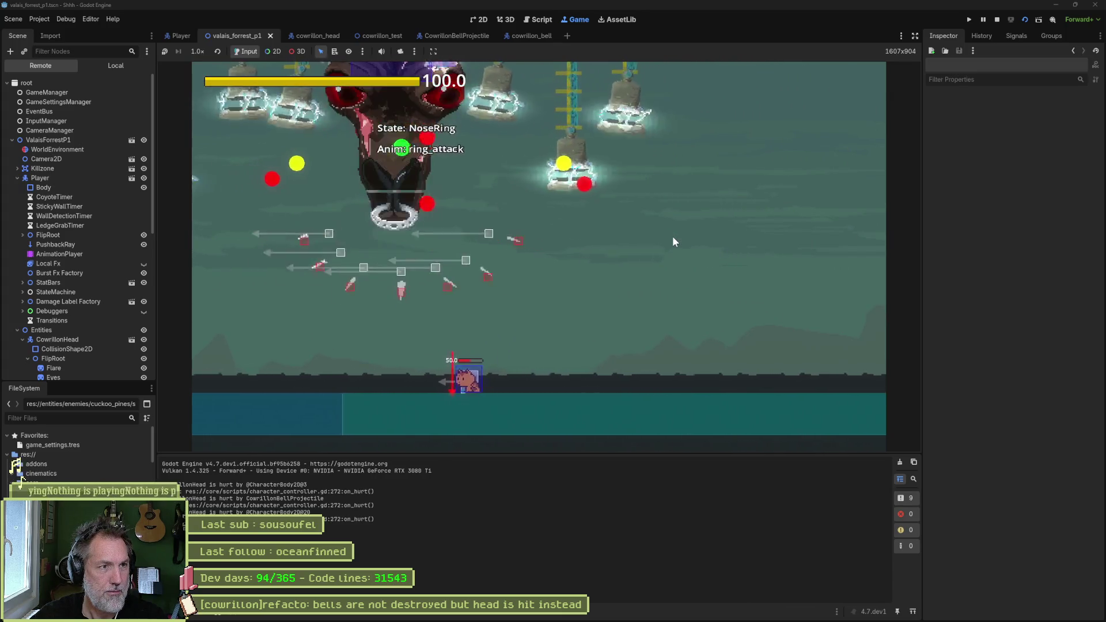
Stop the friendly-fire playtest with F8 after watching the ring attack
{"action": "key", "text": "F8"}
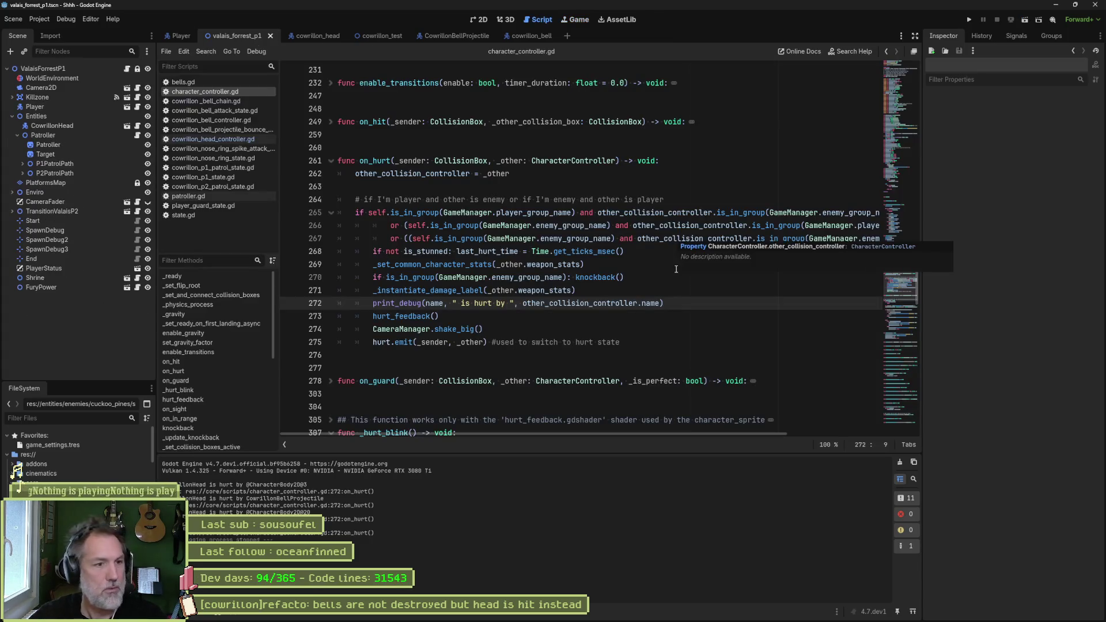
Delete the print_debug line on line 272 with Ctrl+Shift+K
{"action": "key", "text": "ctrl+shift+k"}
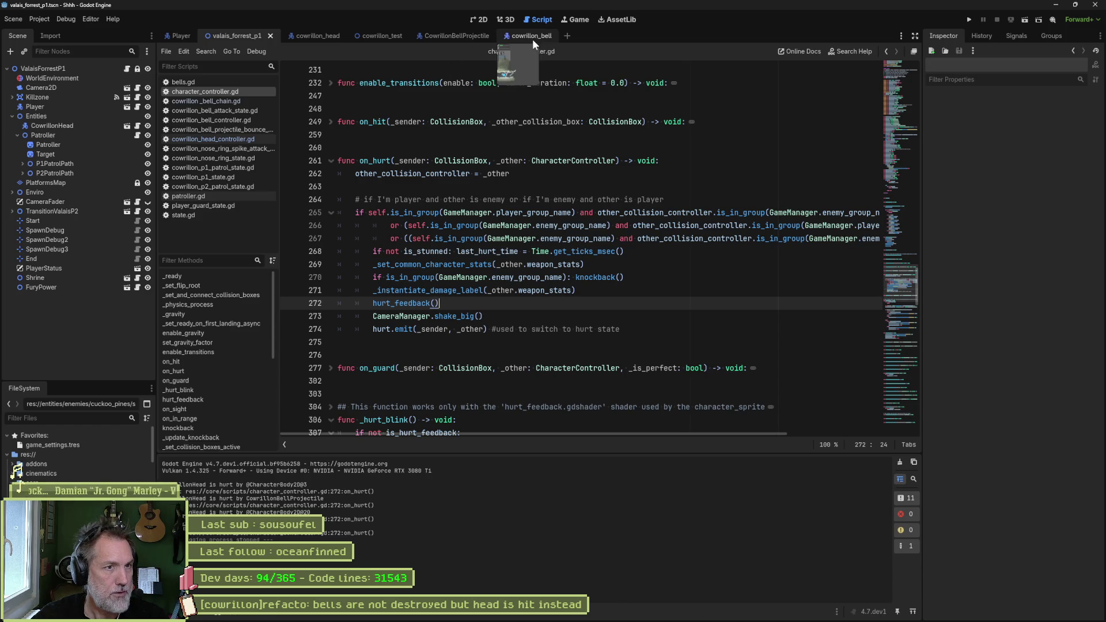
Comment out update_state (lines 22–26) in the bell projectile bounce state script, then run the valais_forrest_p1 level
{"action": "left_click", "coordinate": [443, 35]}
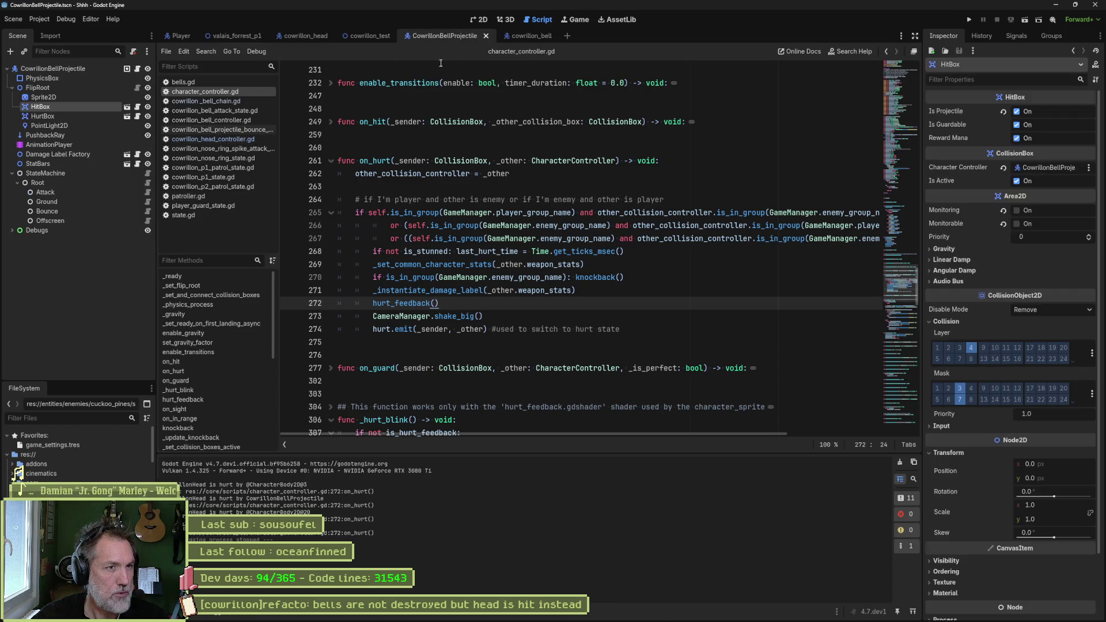
{"action": "left_click", "coordinate": [148, 212]}
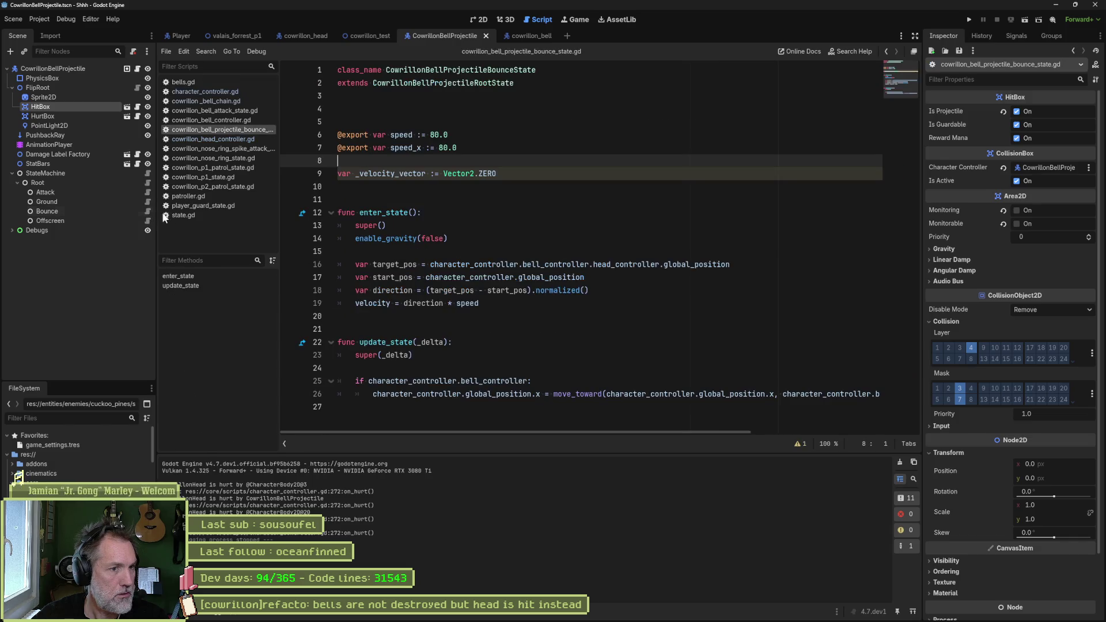
{"action": "left_click_drag", "start_coordinate": [580, 393], "coordinate": [591, 359]}
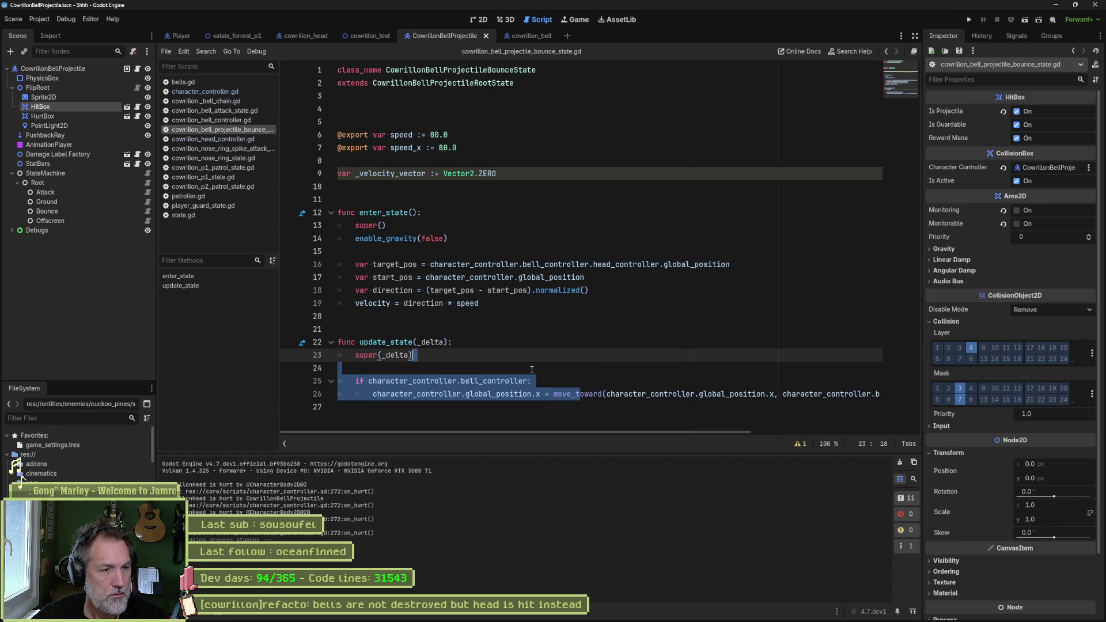
{"action": "left_click_drag", "start_coordinate": [467, 394], "coordinate": [468, 340]}
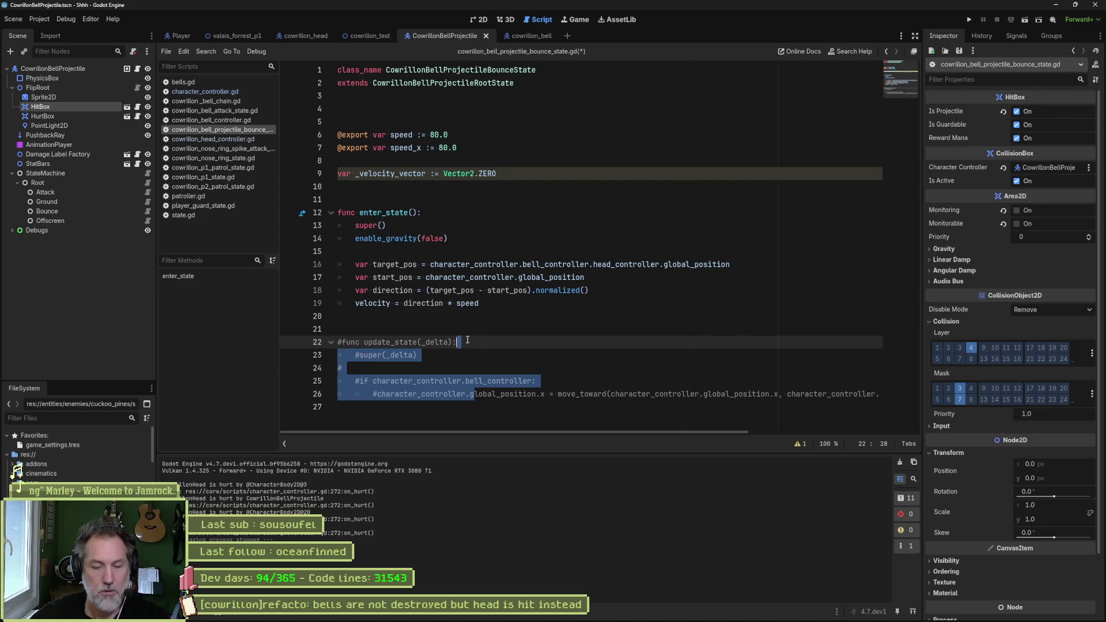
{"action": "key", "text": "F6"}
{"action": "left_click", "coordinate": [268, 36]}
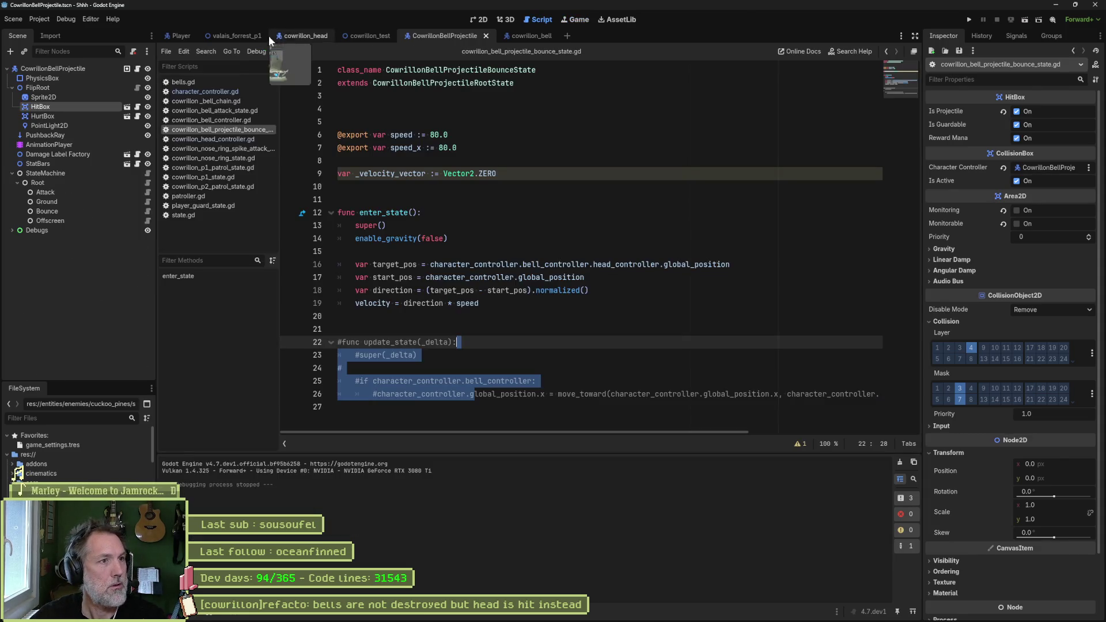
{"action": "key", "text": "F6"}
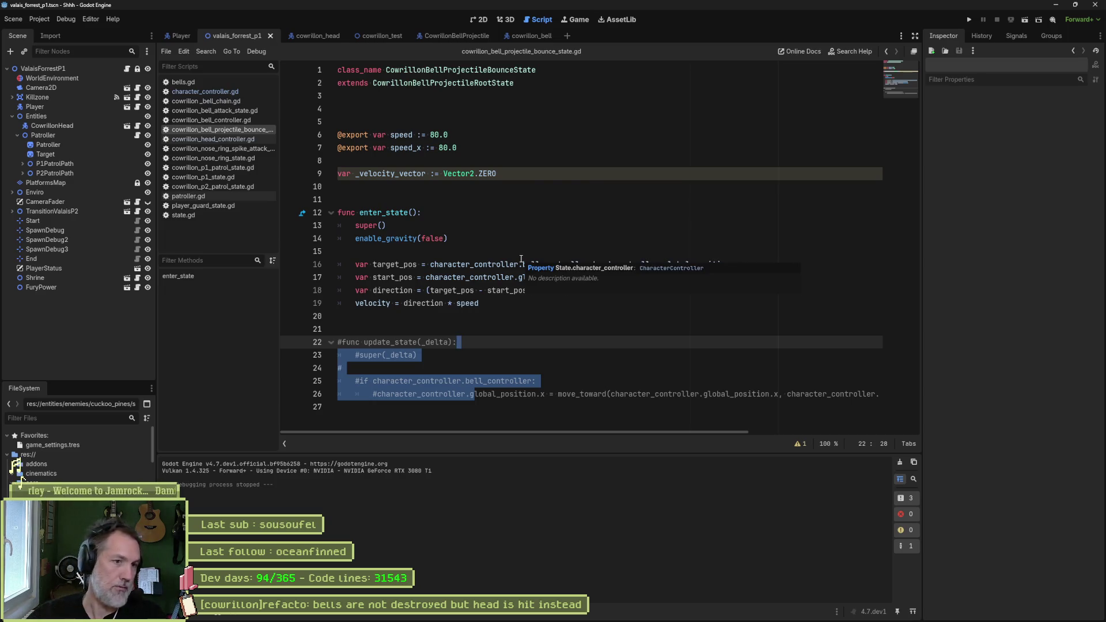
Delete the commented-out update_state block and the unused _velocity_vector line, then save the script
{"action": "left_click", "coordinate": [519, 264]}
{"action": "left_click", "coordinate": [523, 409]}
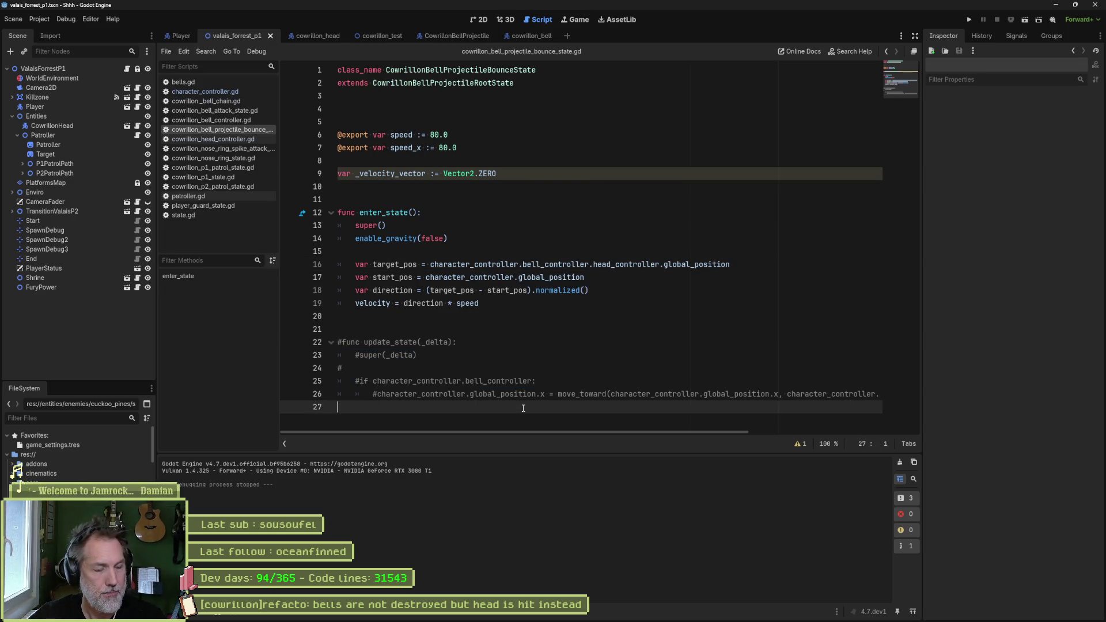
{"action": "left_click", "coordinate": [580, 298], "text": "shift"}
{"action": "key", "text": "BackSpace"}
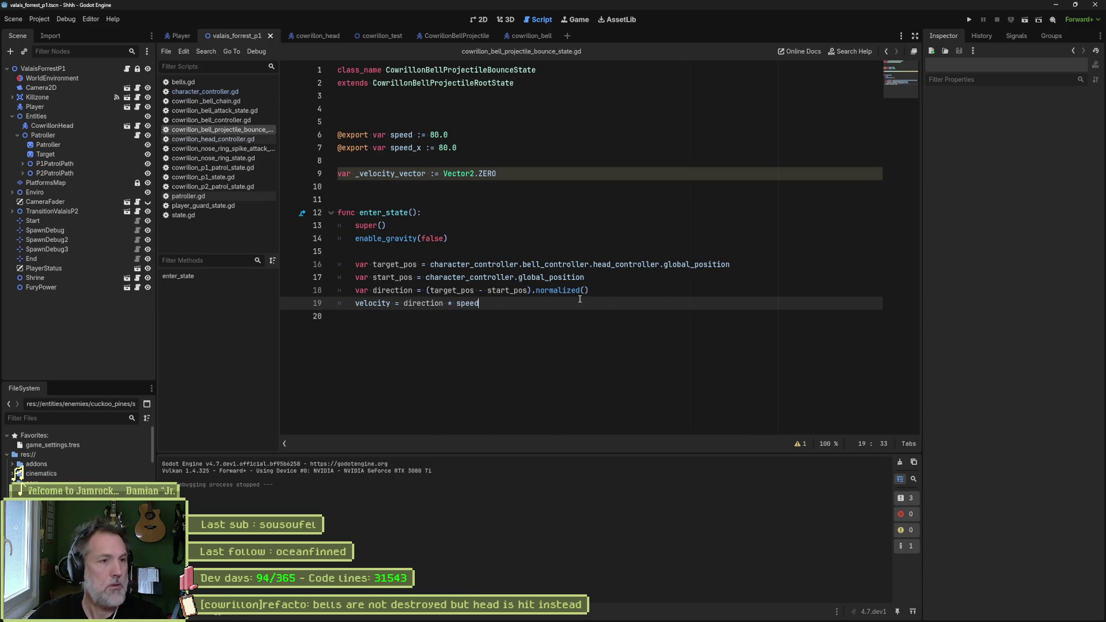
{"action": "left_click", "coordinate": [566, 179]}
{"action": "key", "text": "ctrl+shift+k"}
{"action": "key", "text": "ctrl+shift+k"}
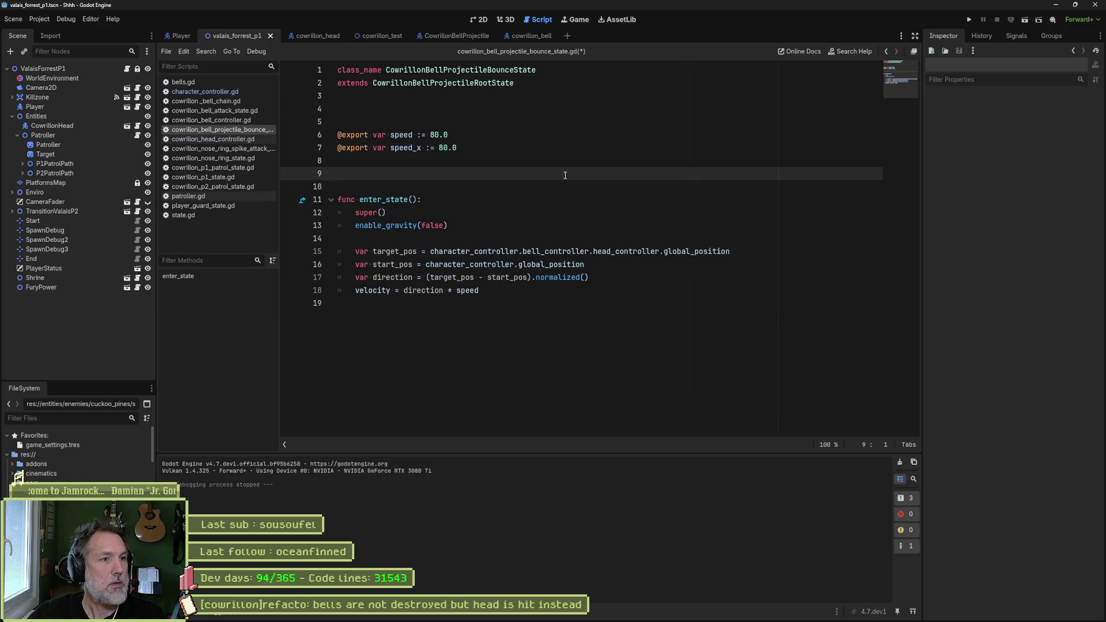
{"action": "key", "text": "Return"}
{"action": "key", "text": "ctrl+s"}
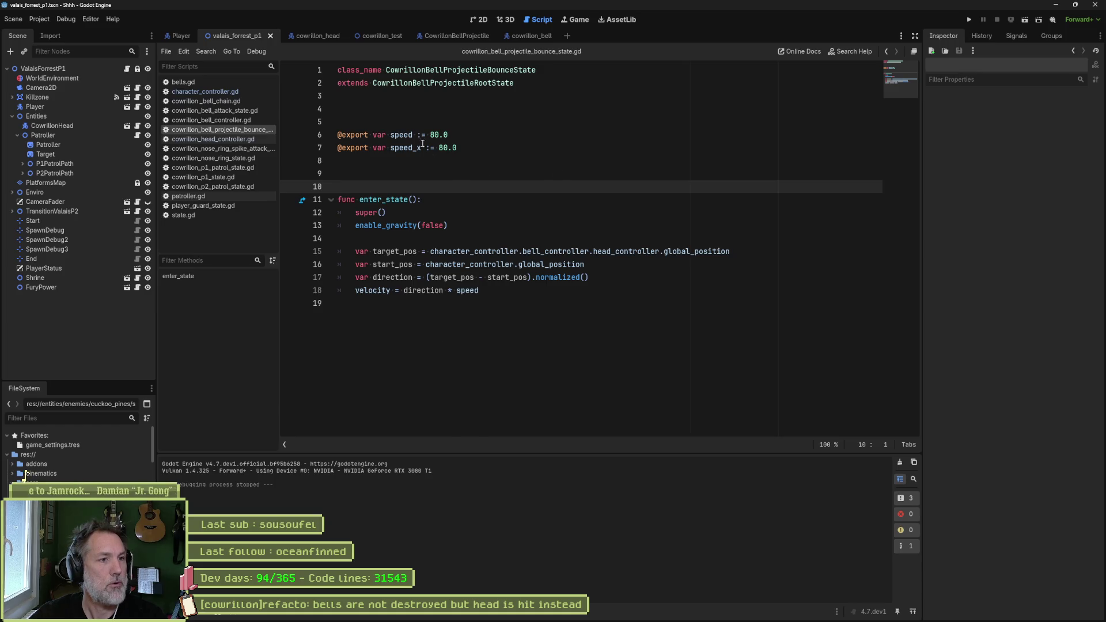
Remove the unused speed_x export and confirm where speed is used in enter_state
{"action": "double_click", "coordinate": [410, 134]}
{"action": "double_click", "coordinate": [408, 148]}
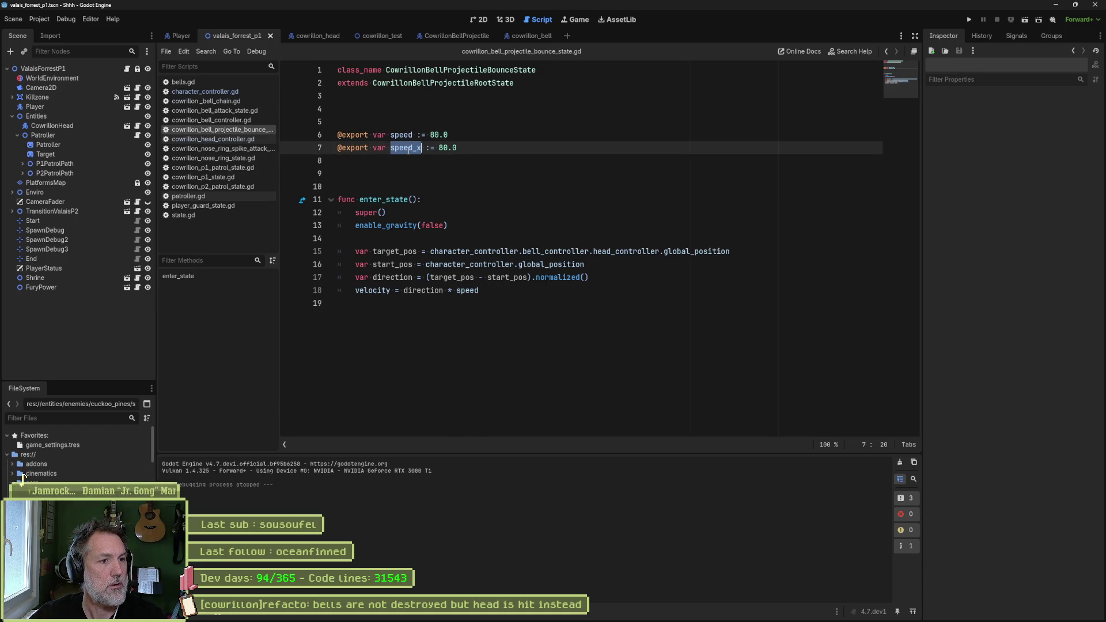
{"action": "key", "text": "ctrl+shift+k"}
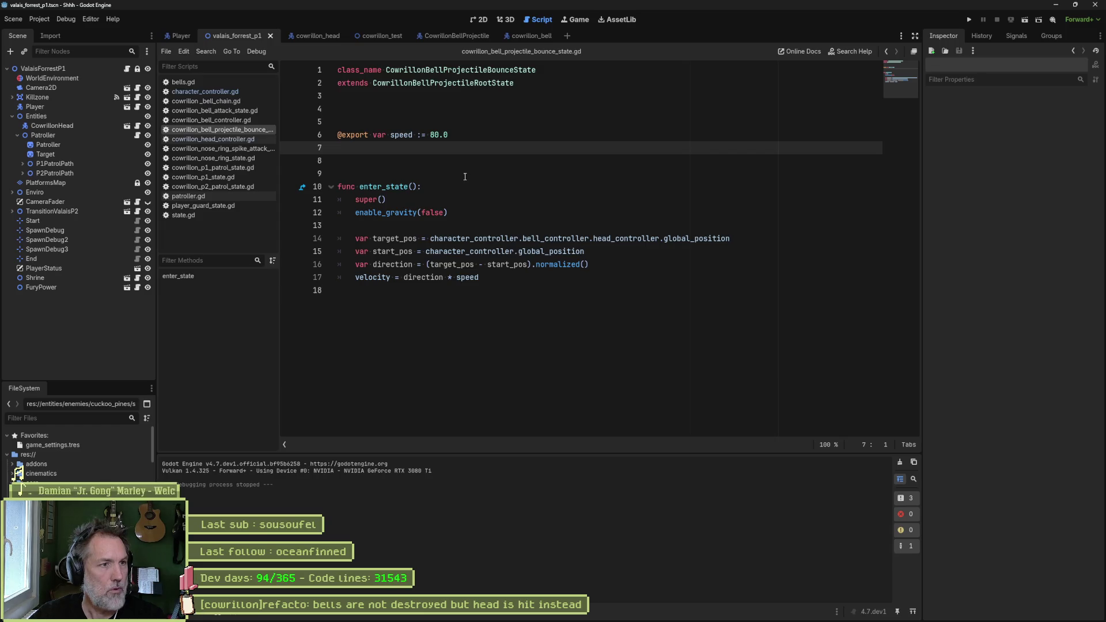
{"action": "left_click", "coordinate": [465, 278]}
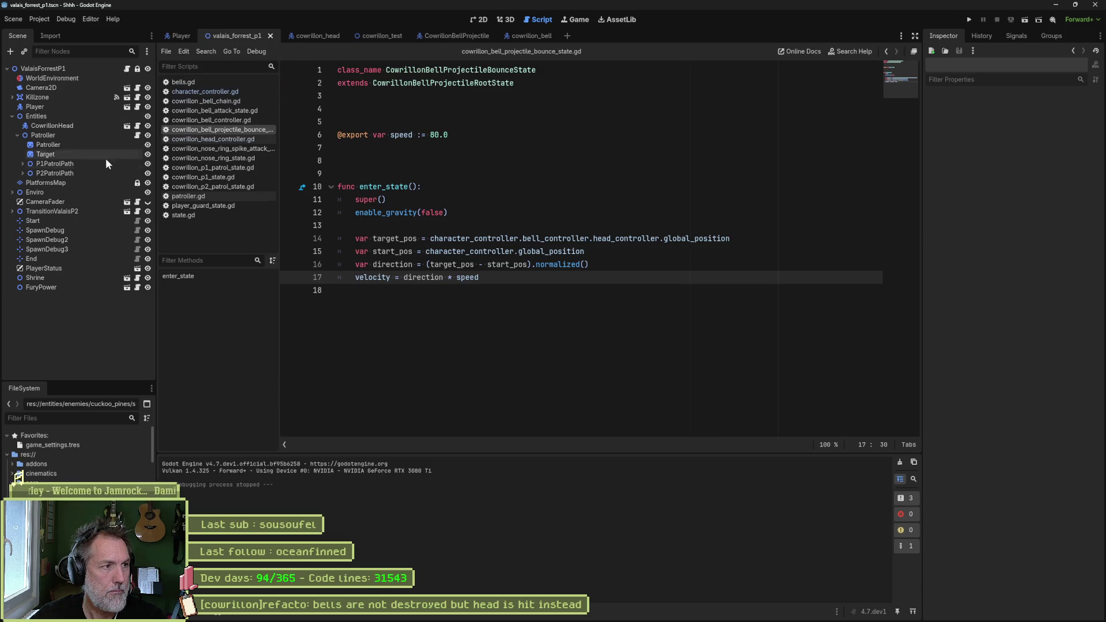
Turn off Show Points on the Patroller node and run the game with F5
{"action": "left_click", "coordinate": [75, 136]}
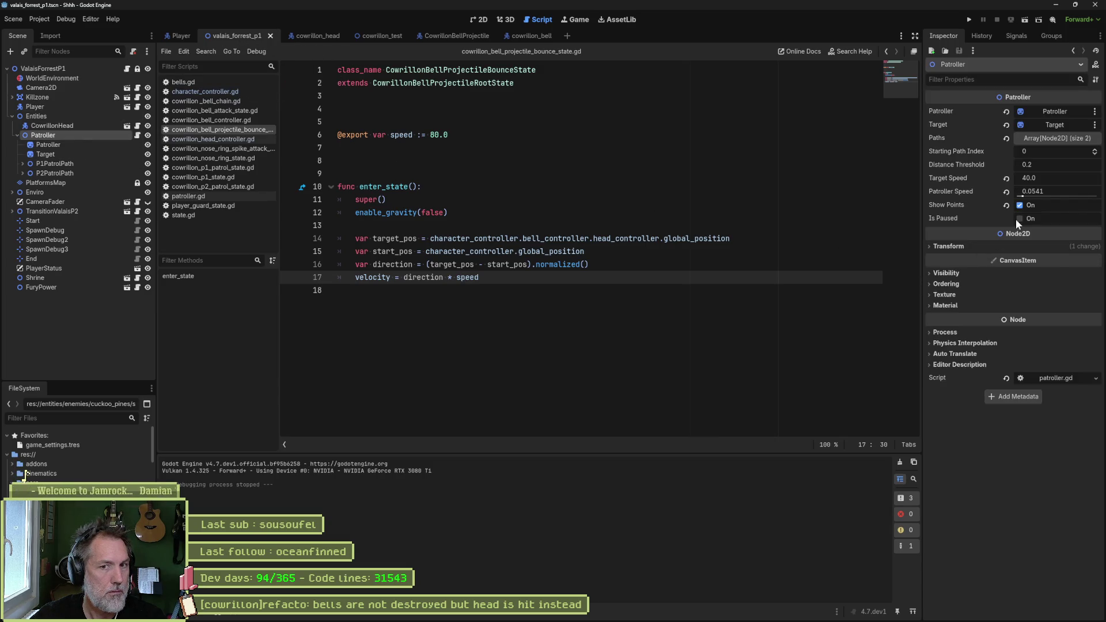
{"action": "left_click", "coordinate": [66, 19]}
{"action": "left_click", "coordinate": [508, 145]}
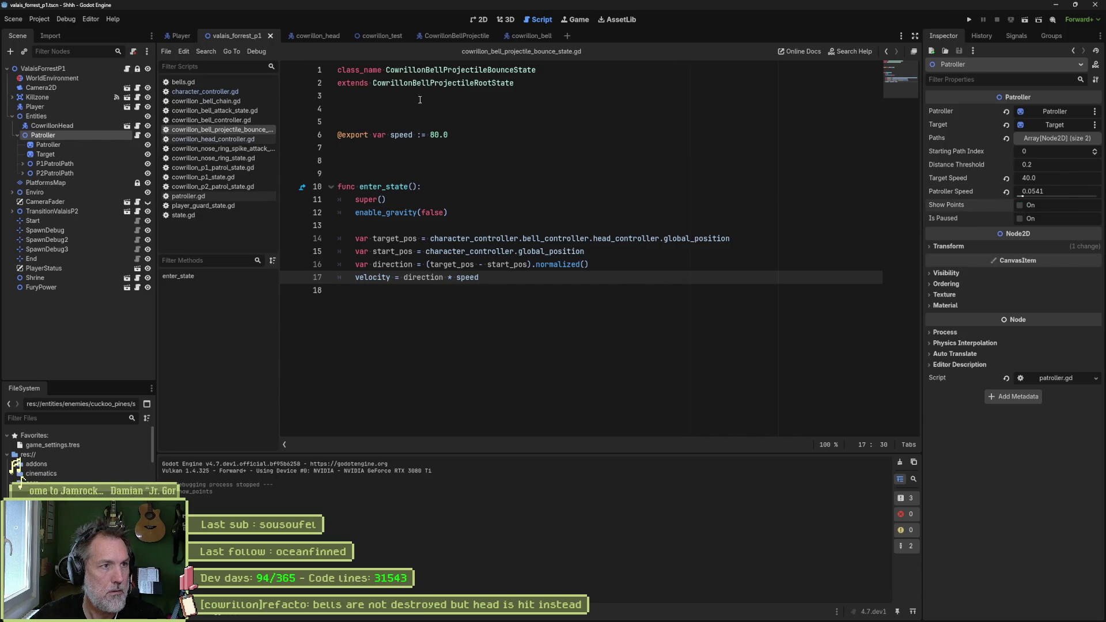
{"action": "key", "text": "F5"}
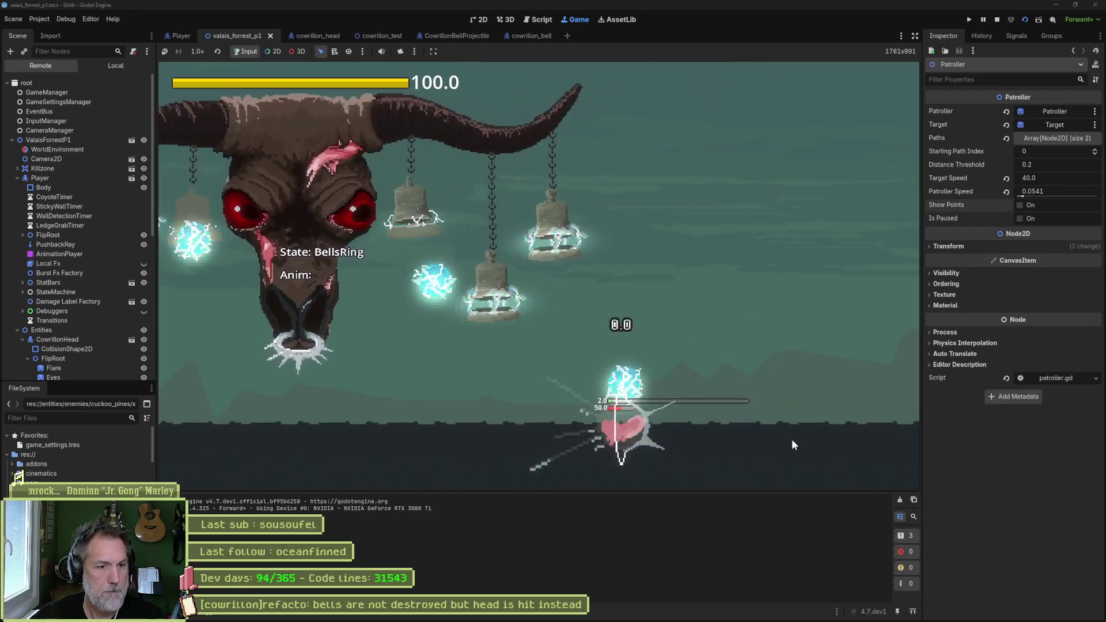
Dodge left and right through the BellsRing and NoseRing attacks, then stop the game with F8
{"action": "key", "text": "space"}
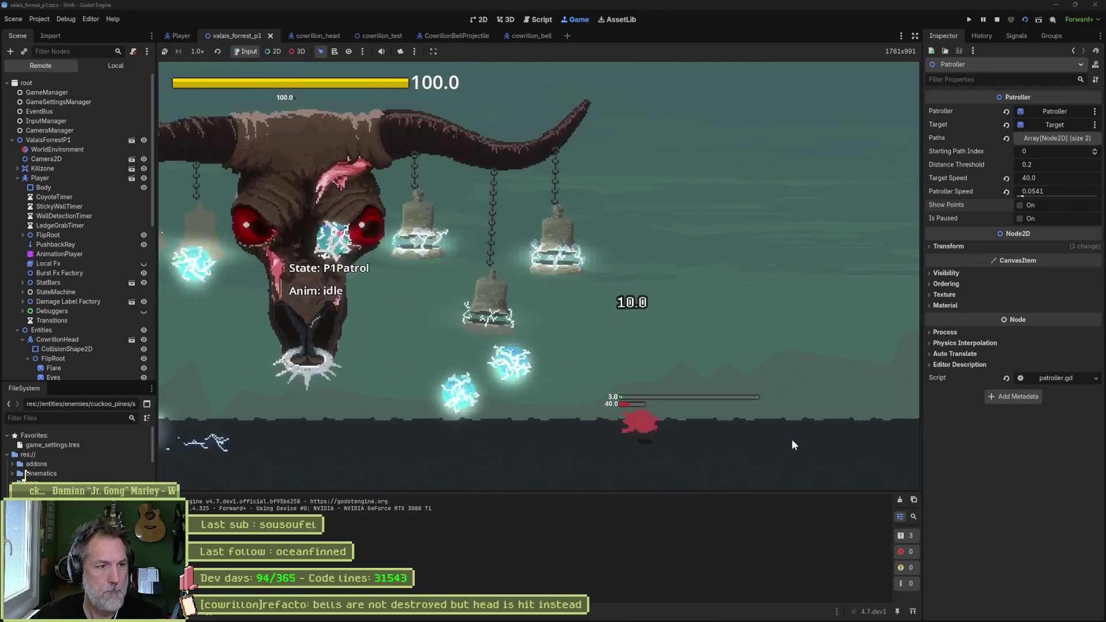
{"action": "key", "text": "Left"}
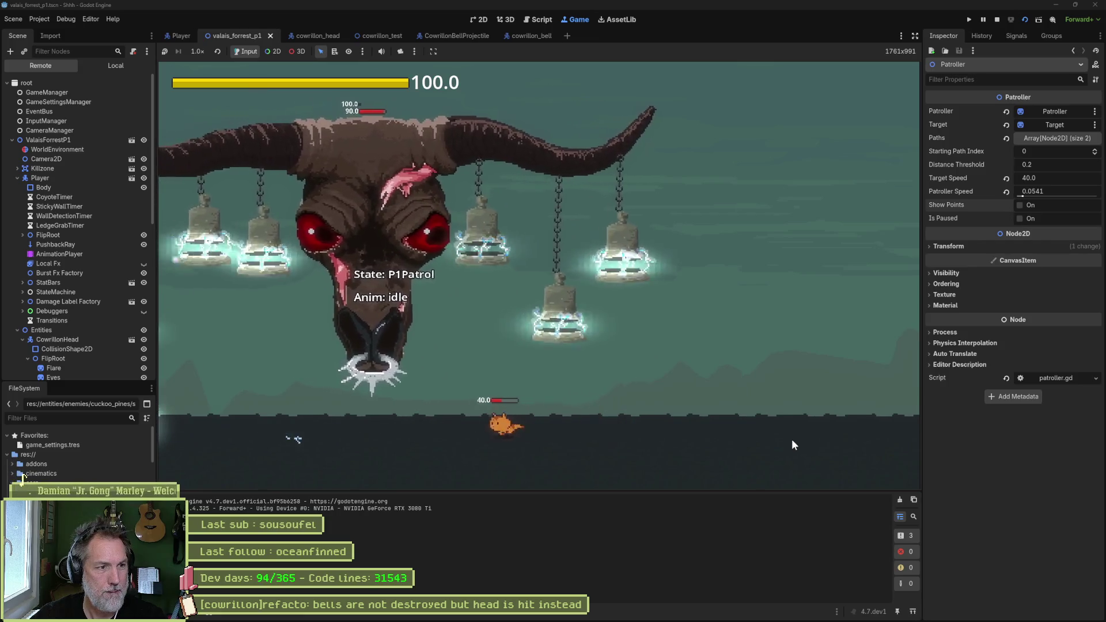
{"action": "key", "text": "Right"}
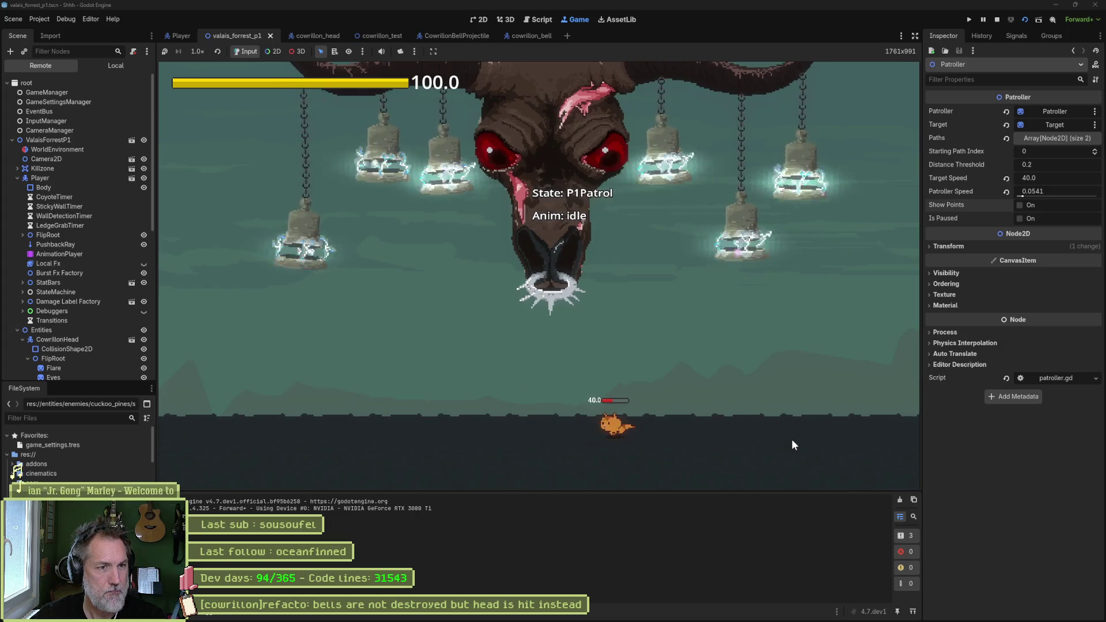
{"action": "key", "text": "Left"}
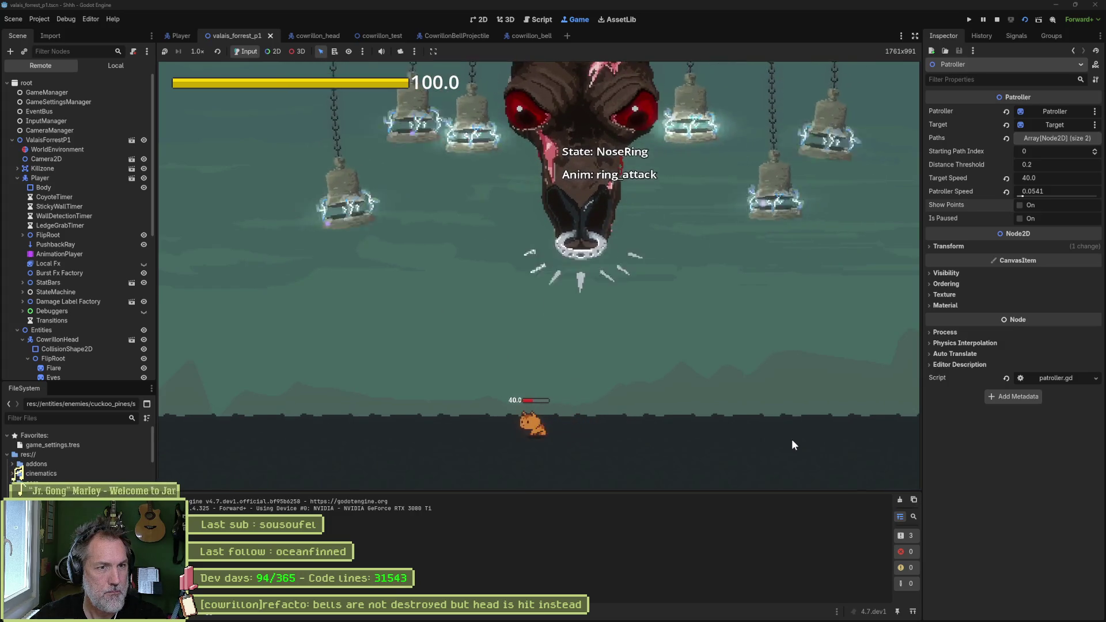
{"action": "key", "text": "Right"}
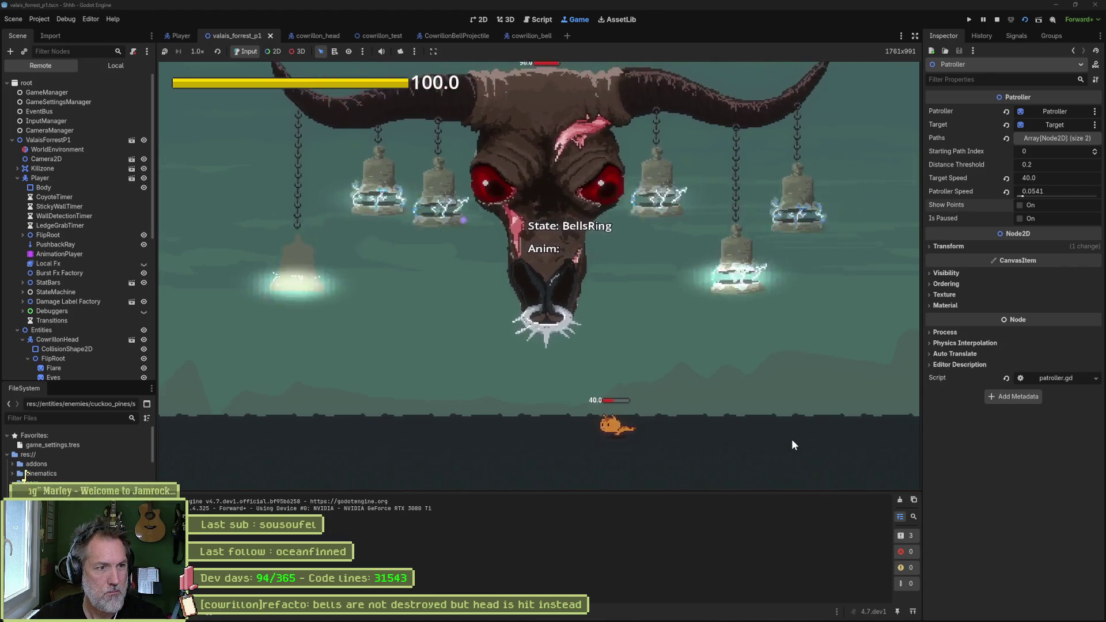
{"action": "key", "text": "Right"}
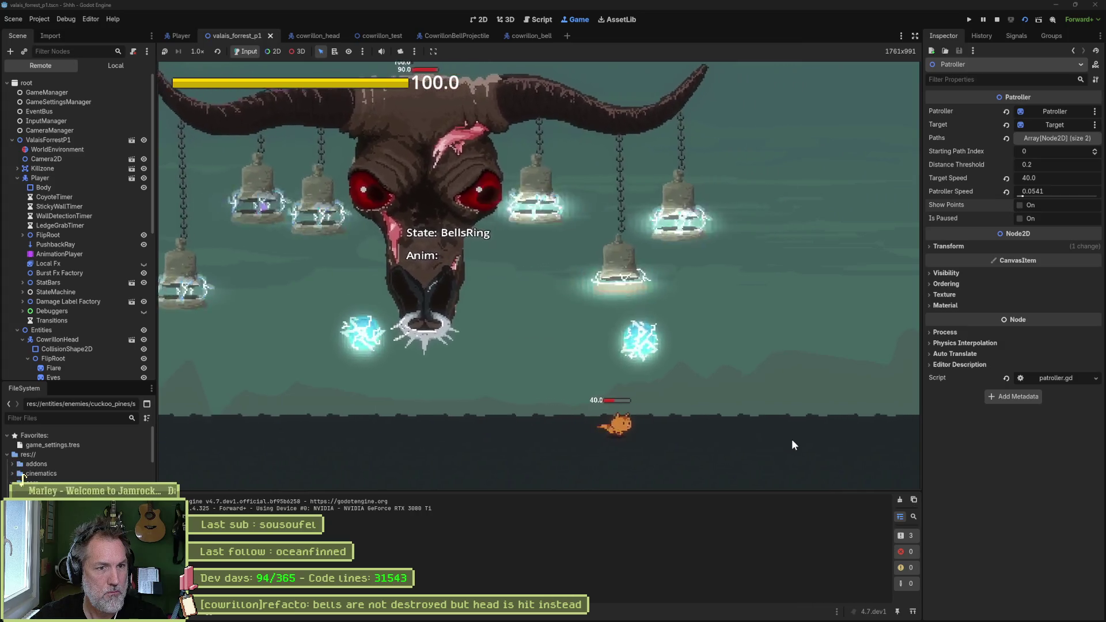
{"action": "key", "text": "Left"}
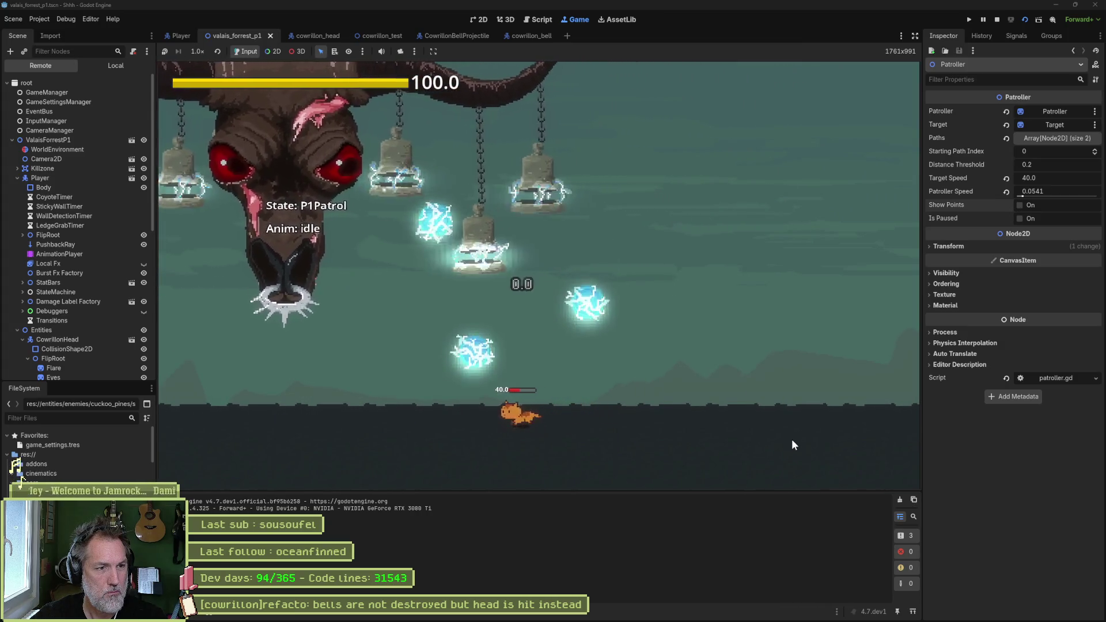
{"action": "key", "text": "Left"}
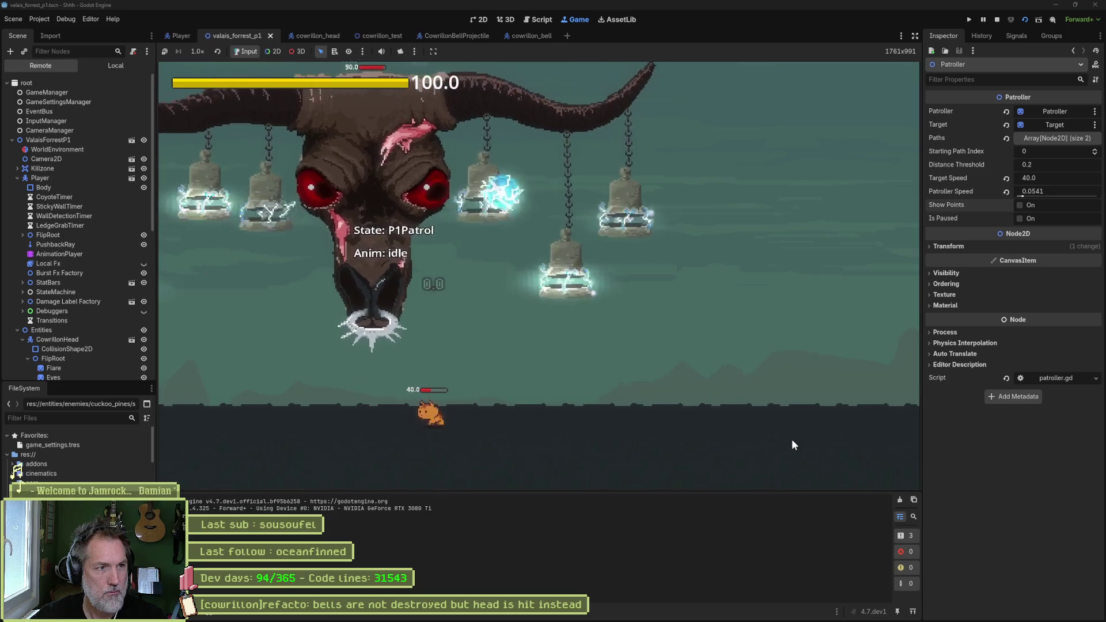
{"action": "key", "text": "Right"}
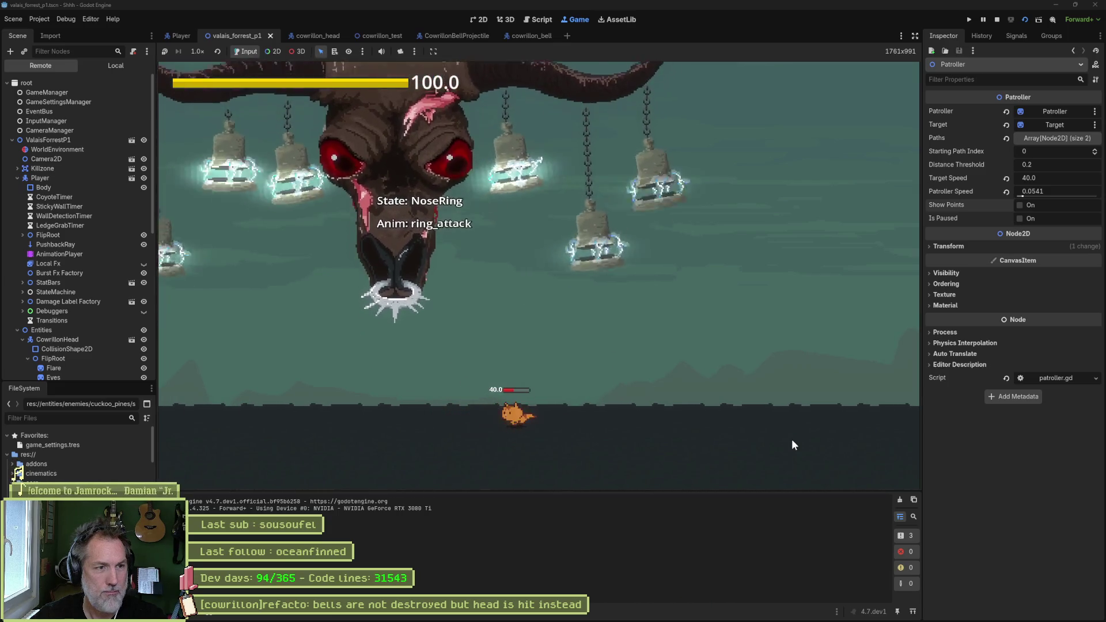
{"action": "key", "text": "Right"}
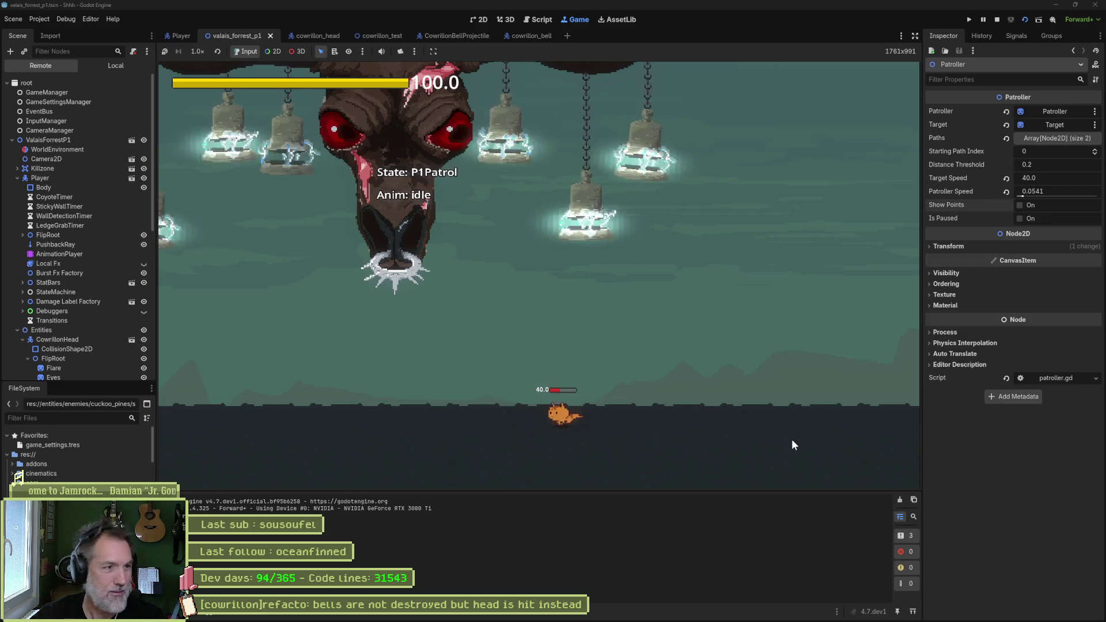
{"action": "key", "text": "Left"}
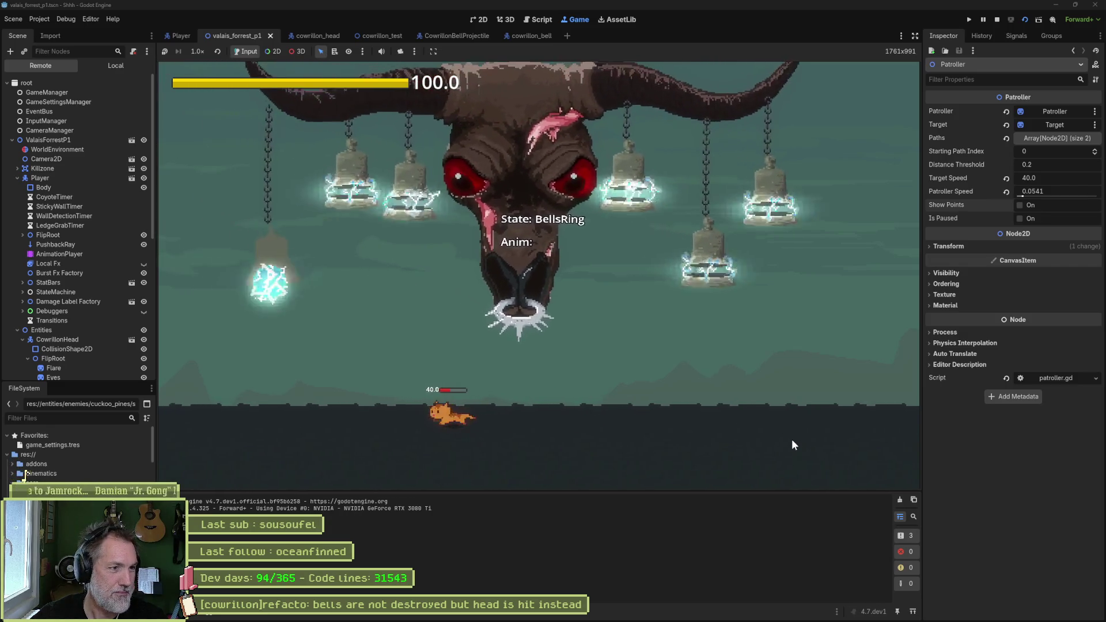
{"action": "key", "text": "Left"}
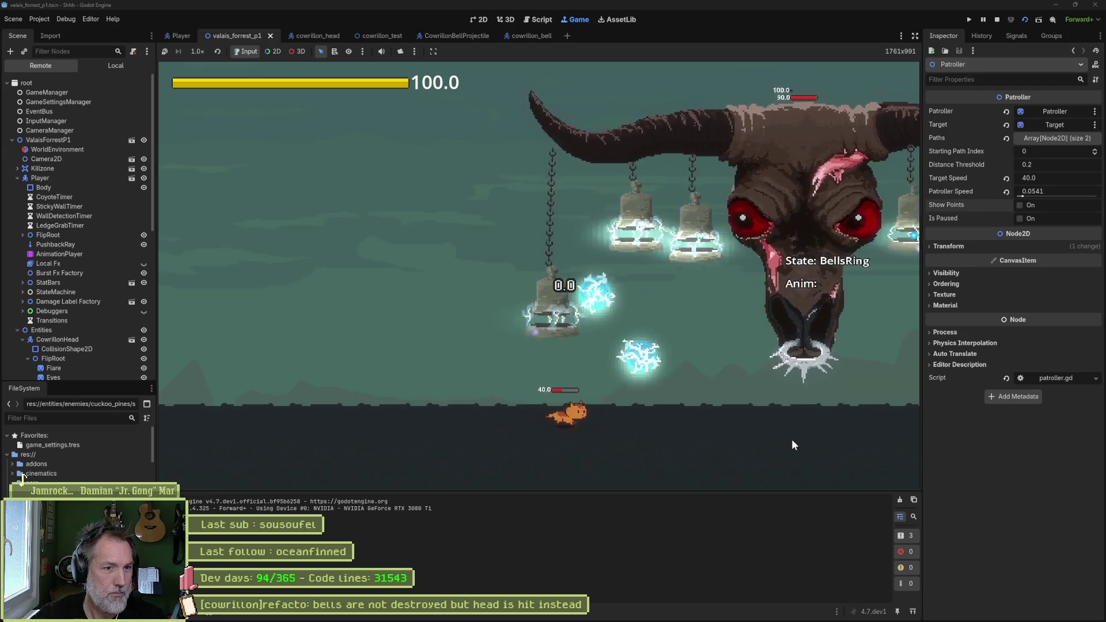
{"action": "key", "text": "Right"}
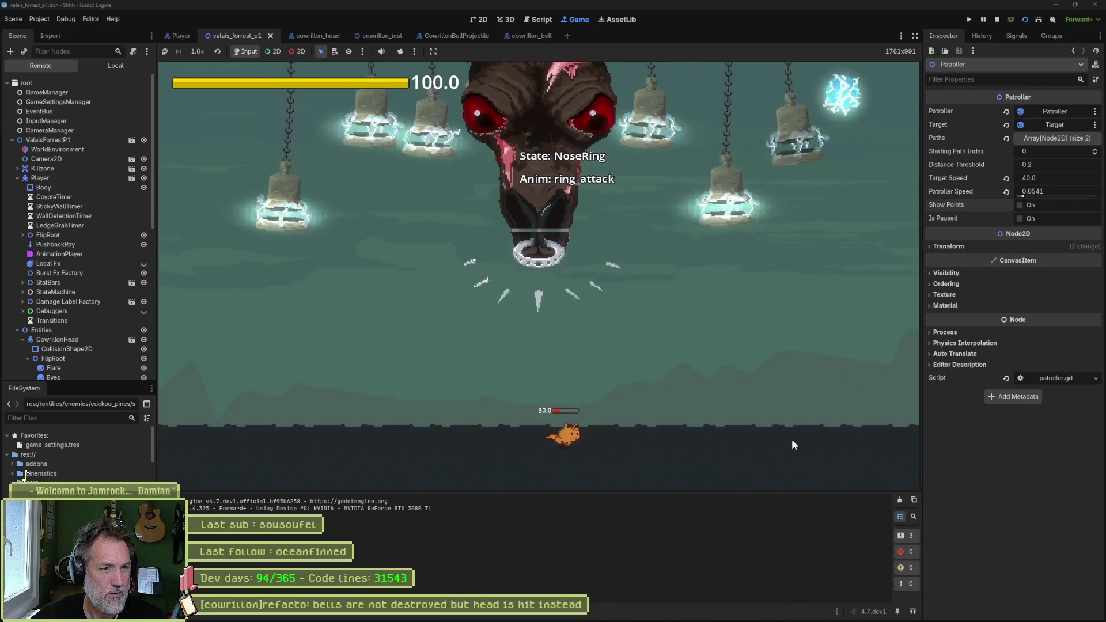
{"action": "key", "text": "F8"}
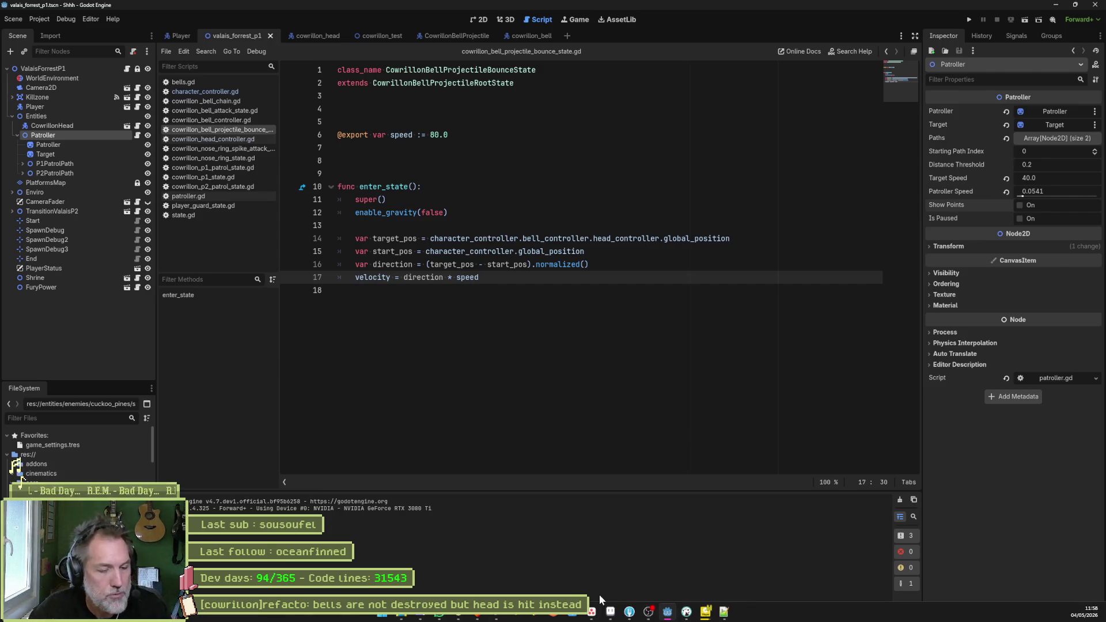
Drag the '[cowrillon]refacto: bells are not destroyed but head is hit instead' card into Complete
{"action": "left_click", "coordinate": [592, 615]}
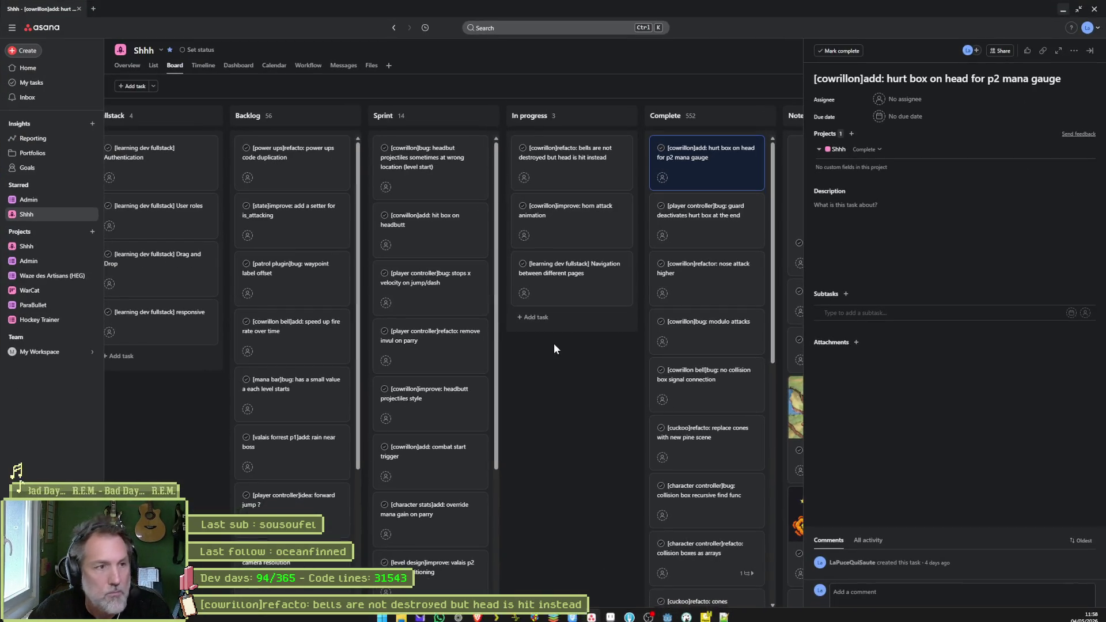
{"action": "left_click", "coordinate": [549, 164]}
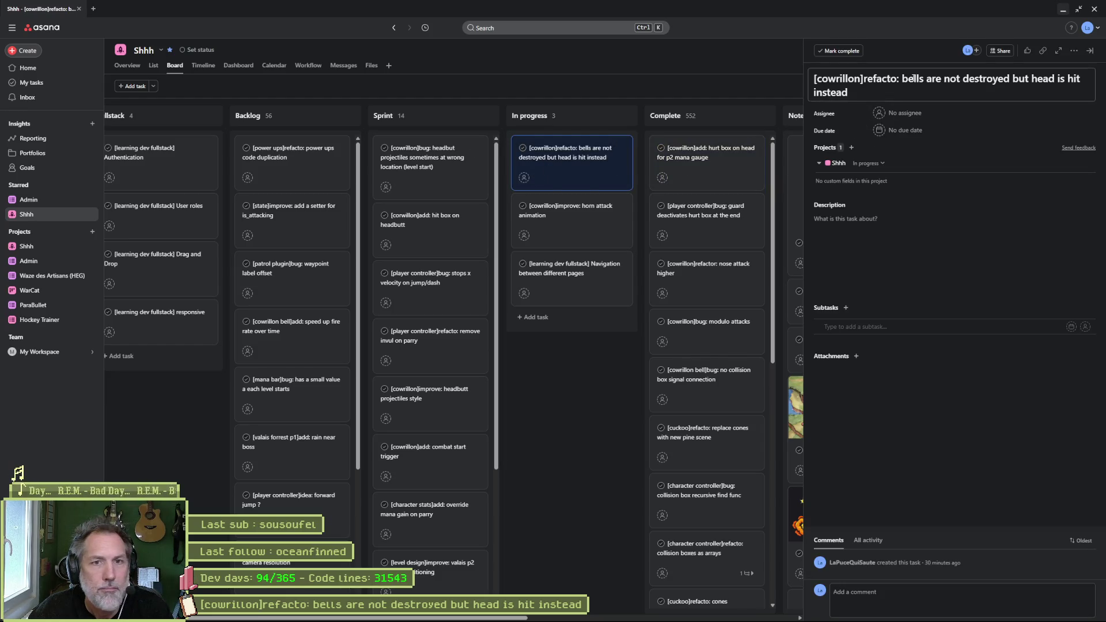
{"action": "left_click", "coordinate": [603, 426]}
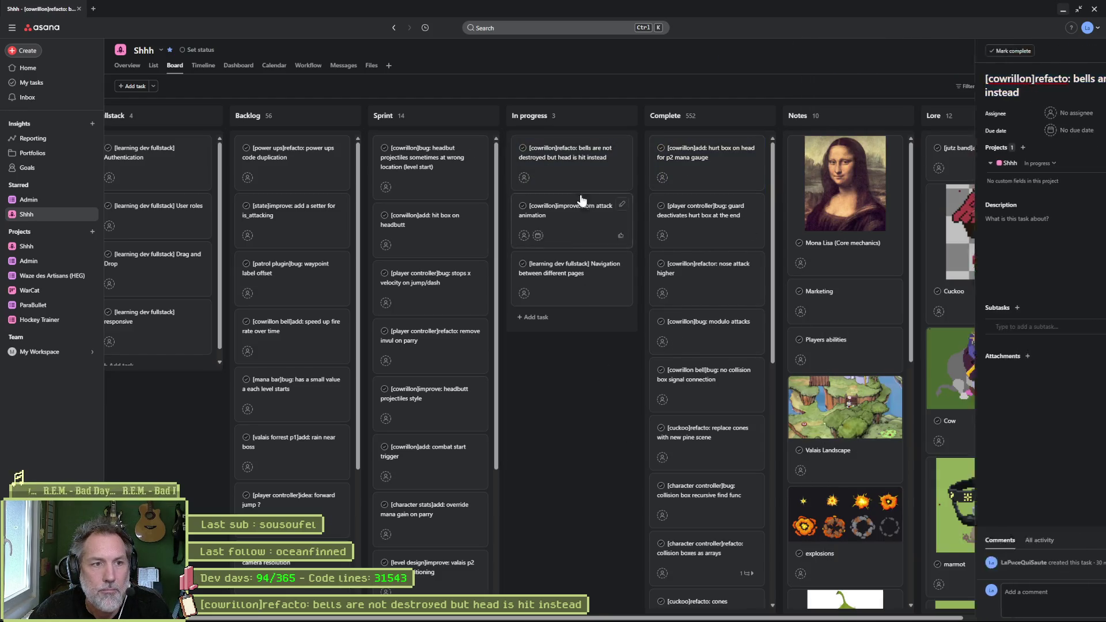
{"action": "left_click_drag", "start_coordinate": [573, 153], "coordinate": [713, 161]}
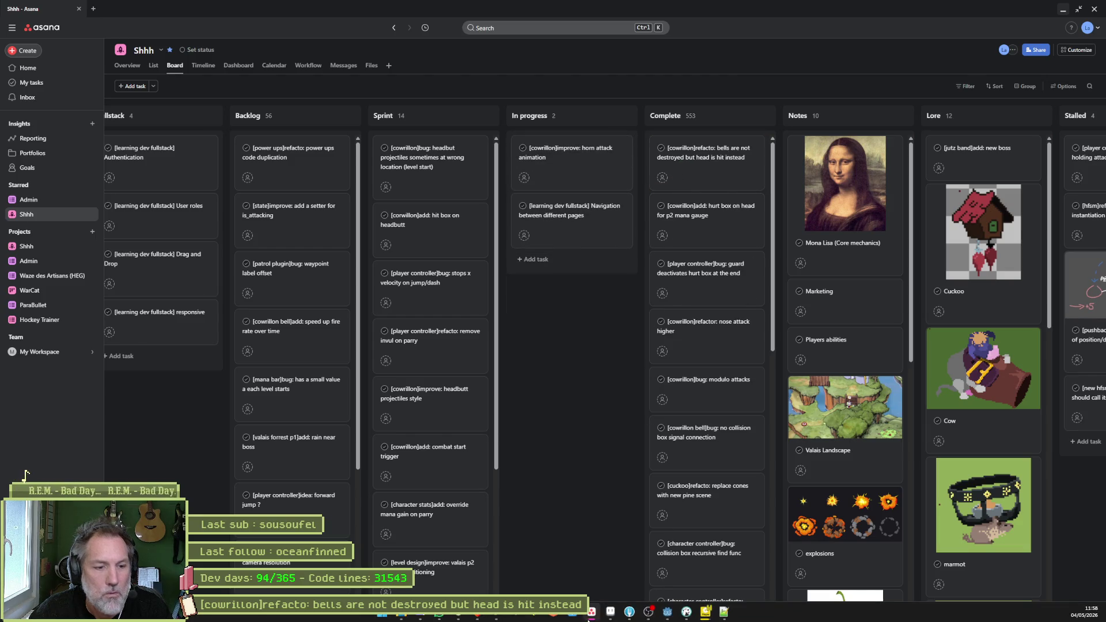
Paste the commit summary in Fork and review the cowrillon_bell_controller.gd and cowrillon_bell_chain.gd diffs
{"action": "left_click", "coordinate": [628, 609]}
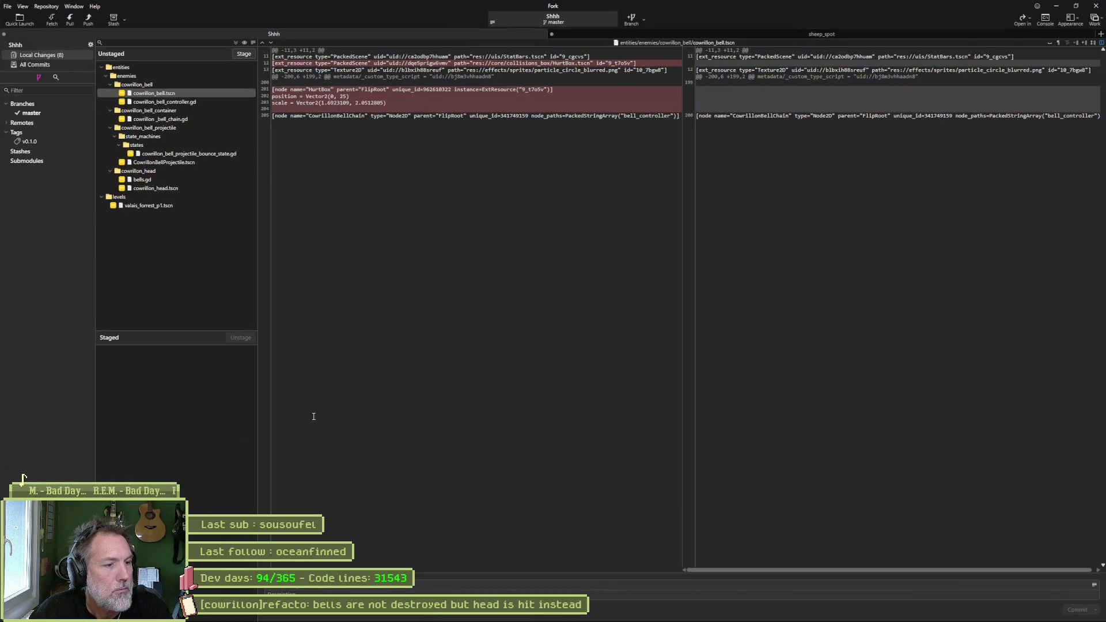
{"action": "left_click", "coordinate": [321, 587]}
{"action": "key", "text": "ctrl+v"}
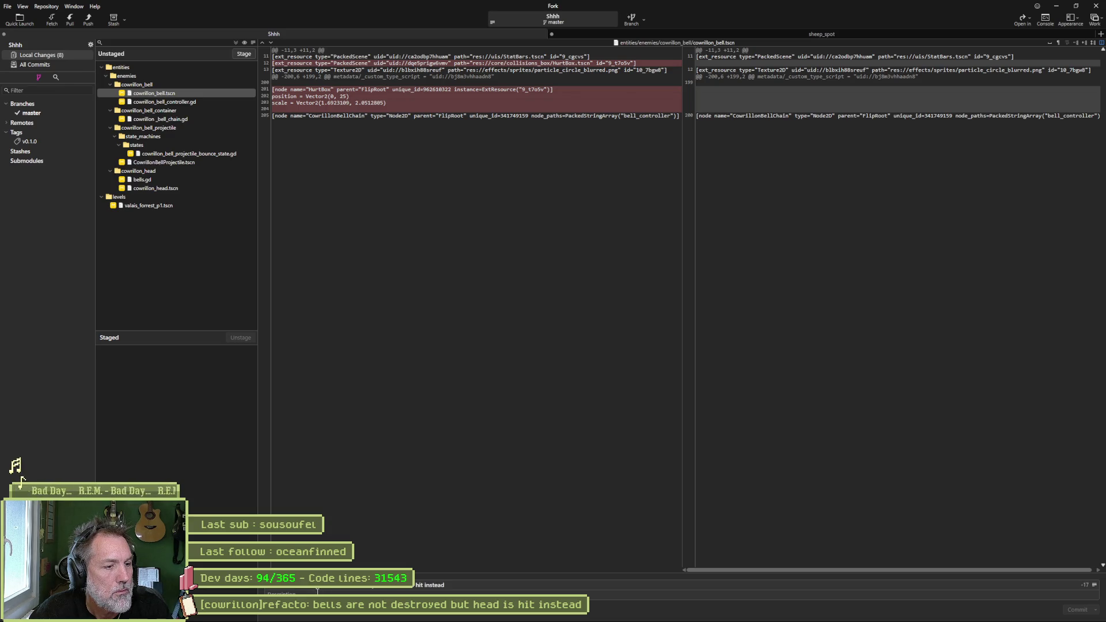
{"action": "type", "text": "ing"}
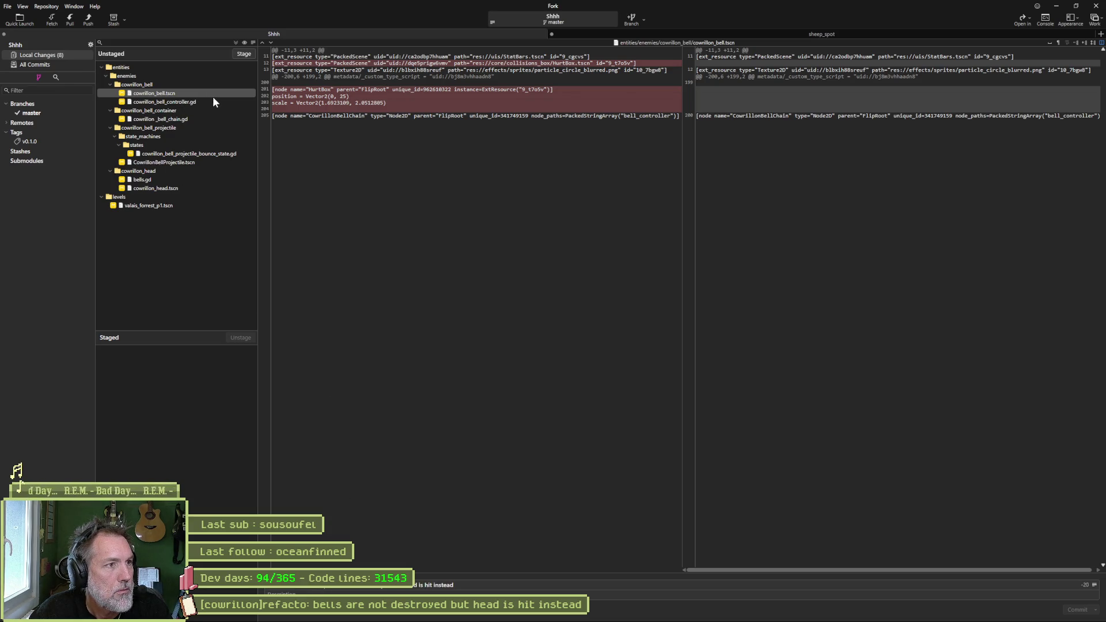
{"action": "left_click", "coordinate": [208, 103]}
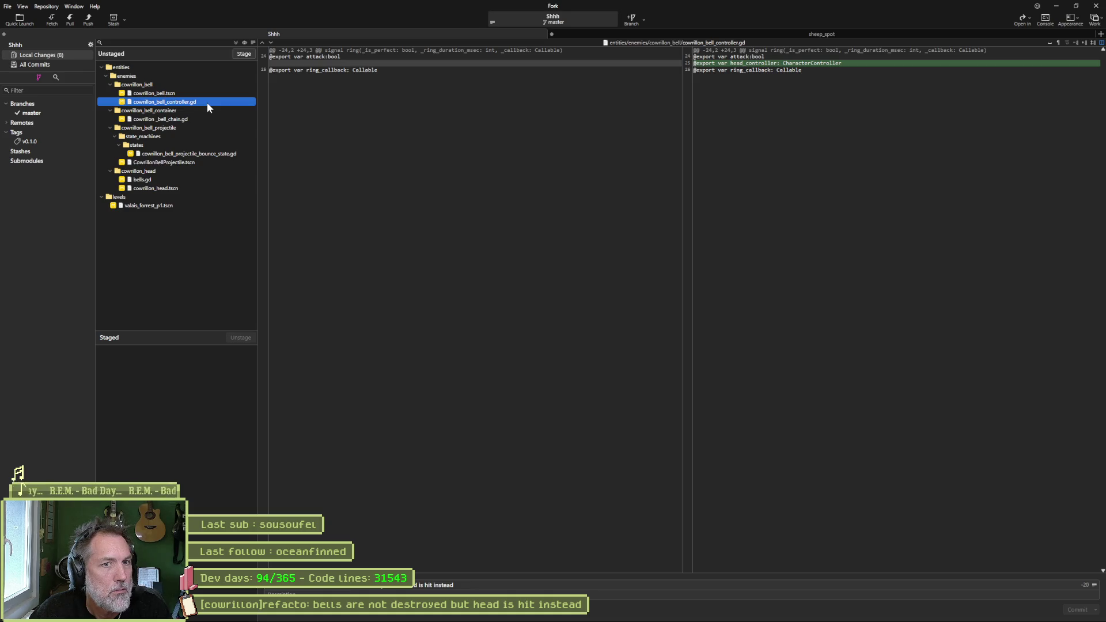
{"action": "left_click", "coordinate": [209, 119]}
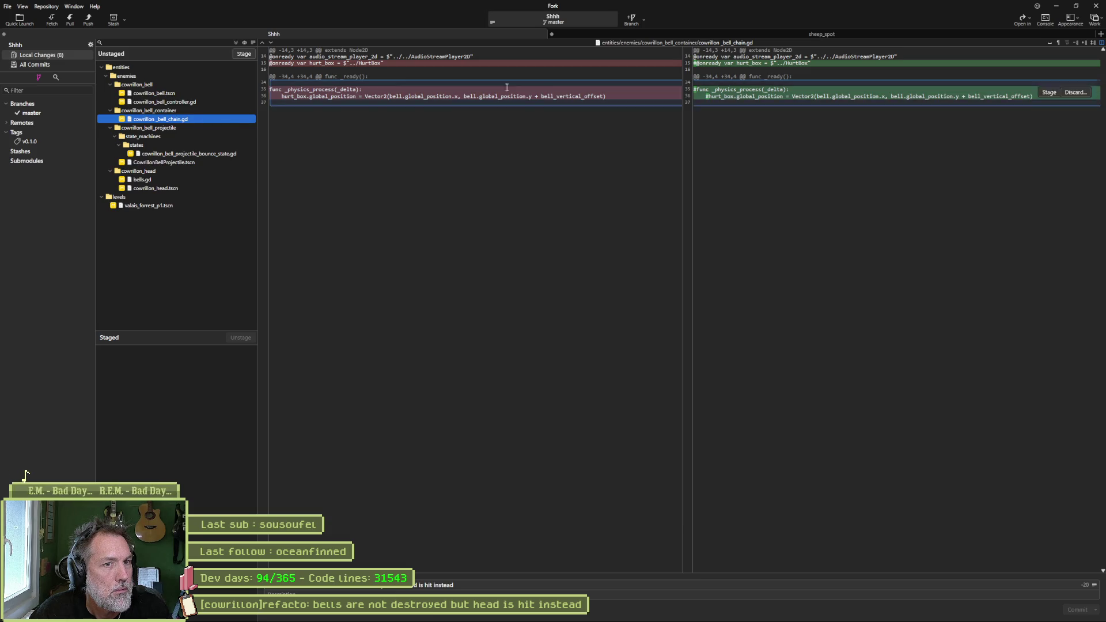
Delete the commented-out hurt_box and _physics_process code from cowrillon_bell_chain.gd and save it
{"action": "mouse_move", "coordinate": [635, 618]}
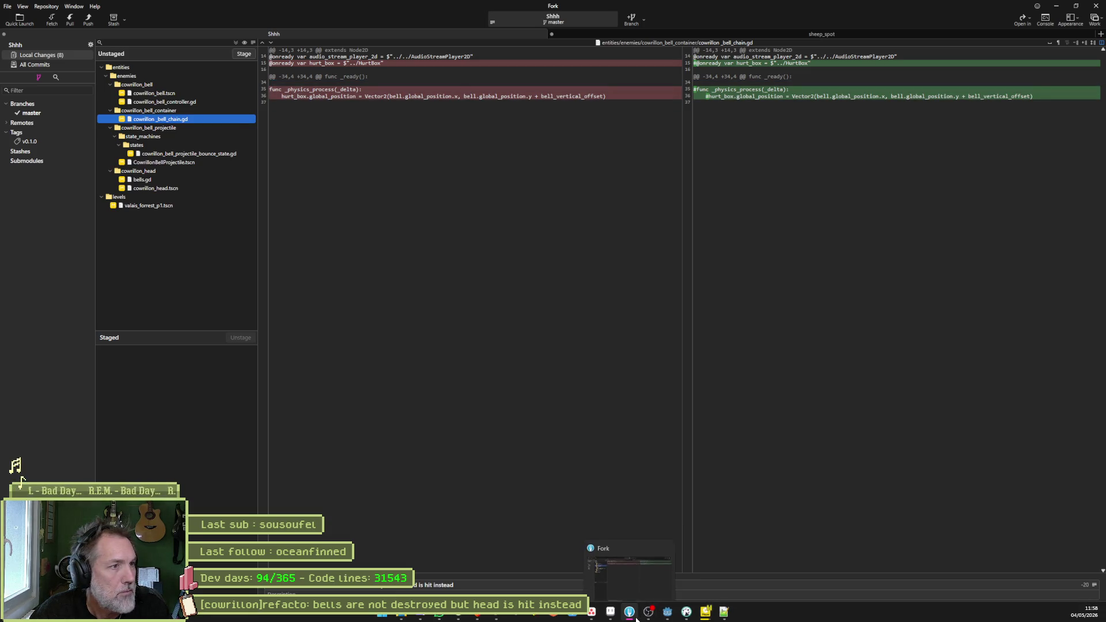
{"action": "left_click", "coordinate": [667, 611]}
{"action": "left_click", "coordinate": [226, 102]}
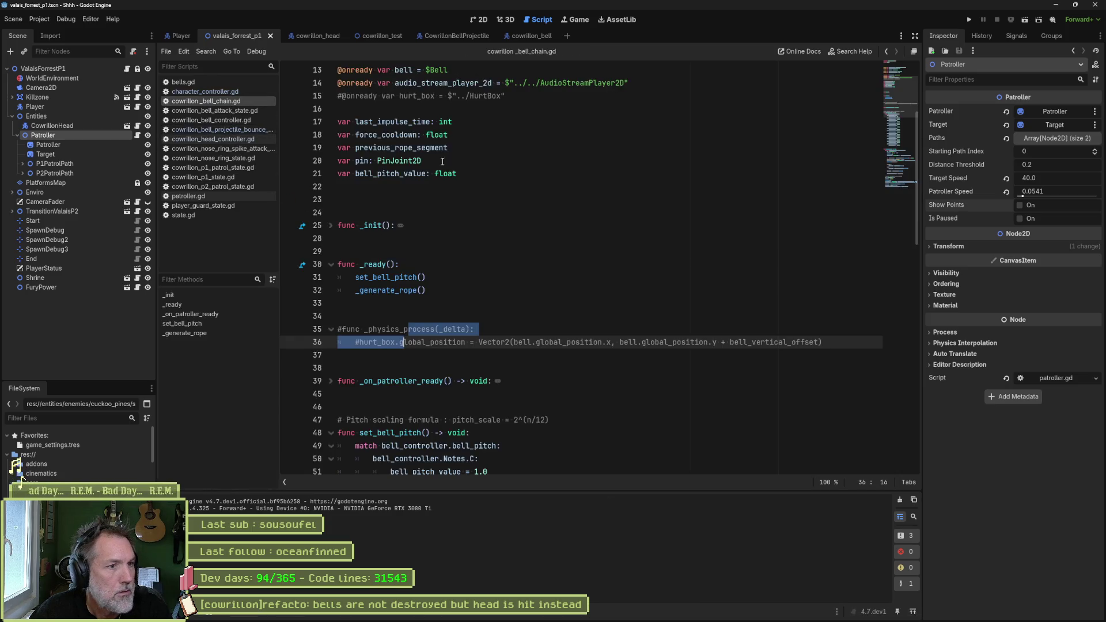
{"action": "left_click", "coordinate": [331, 329]}
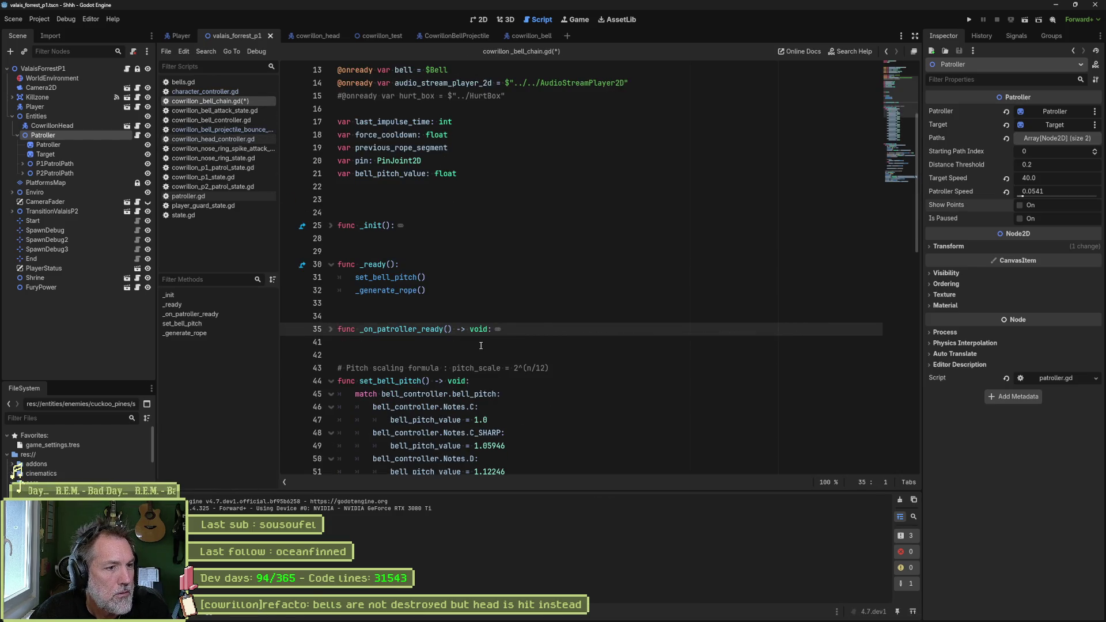
{"action": "left_click", "coordinate": [467, 97]}
{"action": "key", "text": "ctrl+shift+k"}
{"action": "key", "text": "ctrl+s"}
{"action": "key", "text": "alt+Tab"}
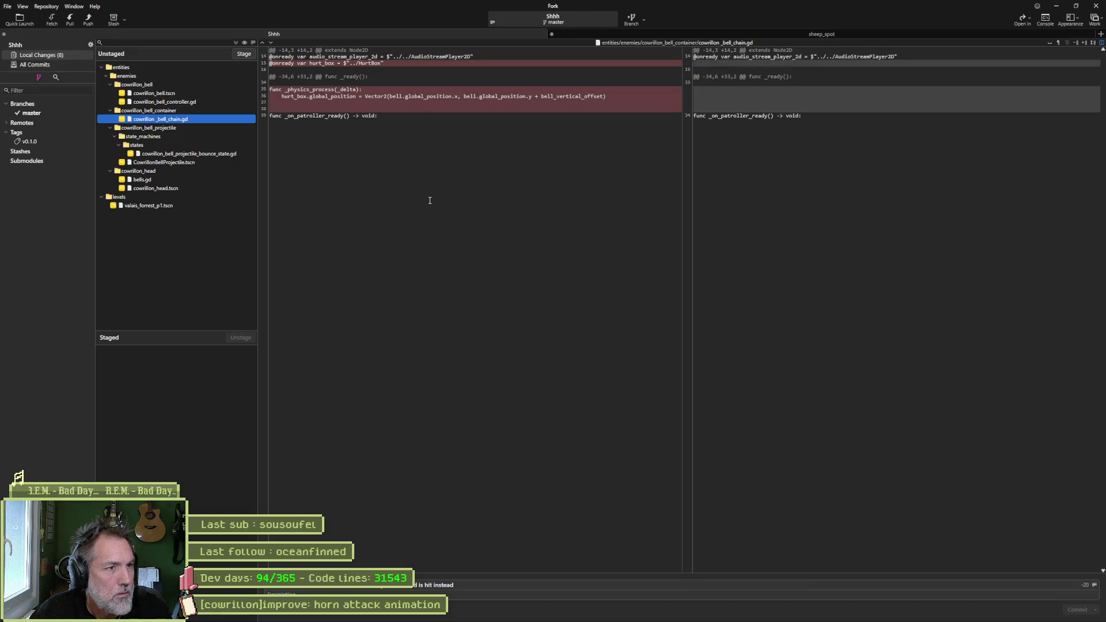
Review the bounce-state and bells.gd diffs, stage and commit all files, push master to origin, and minimize Fork
{"action": "left_click", "coordinate": [208, 153]}
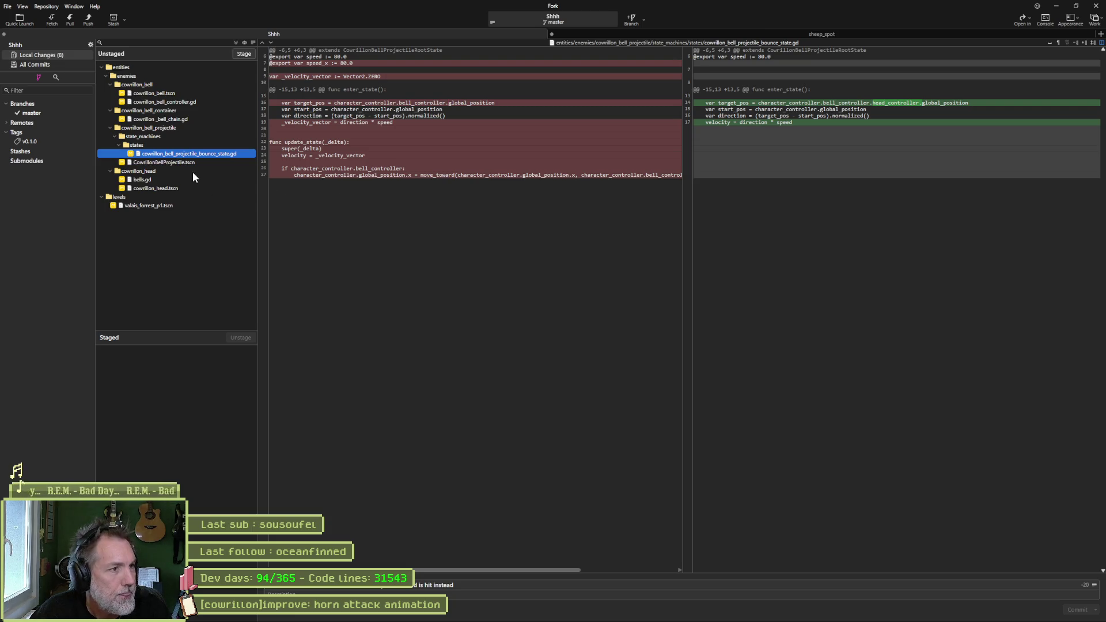
{"action": "left_click", "coordinate": [178, 180]}
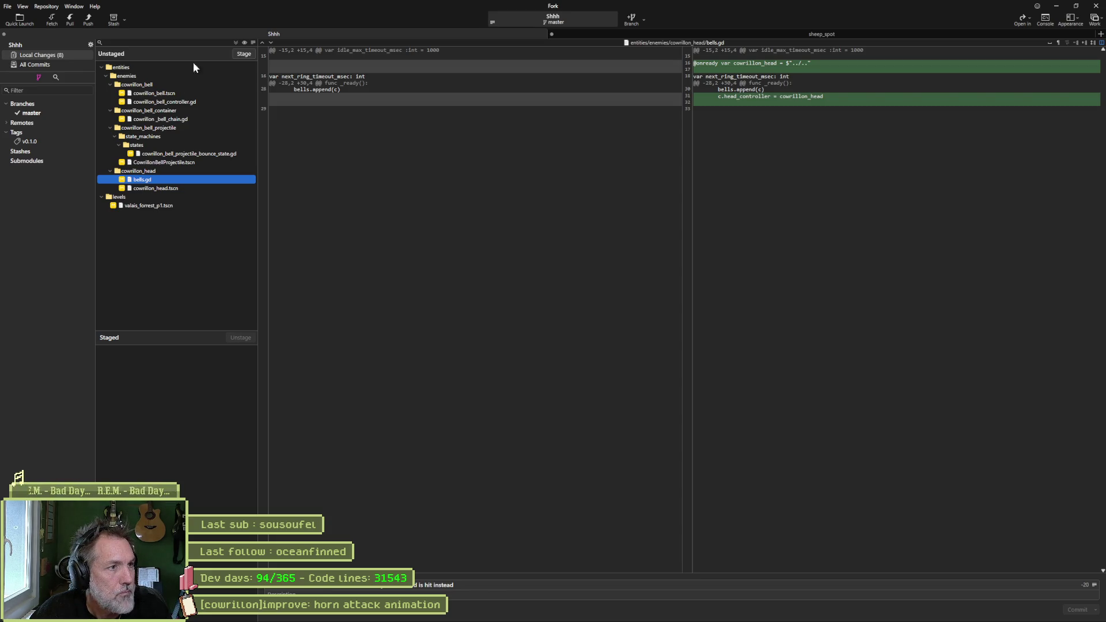
{"action": "left_click", "coordinate": [243, 54]}
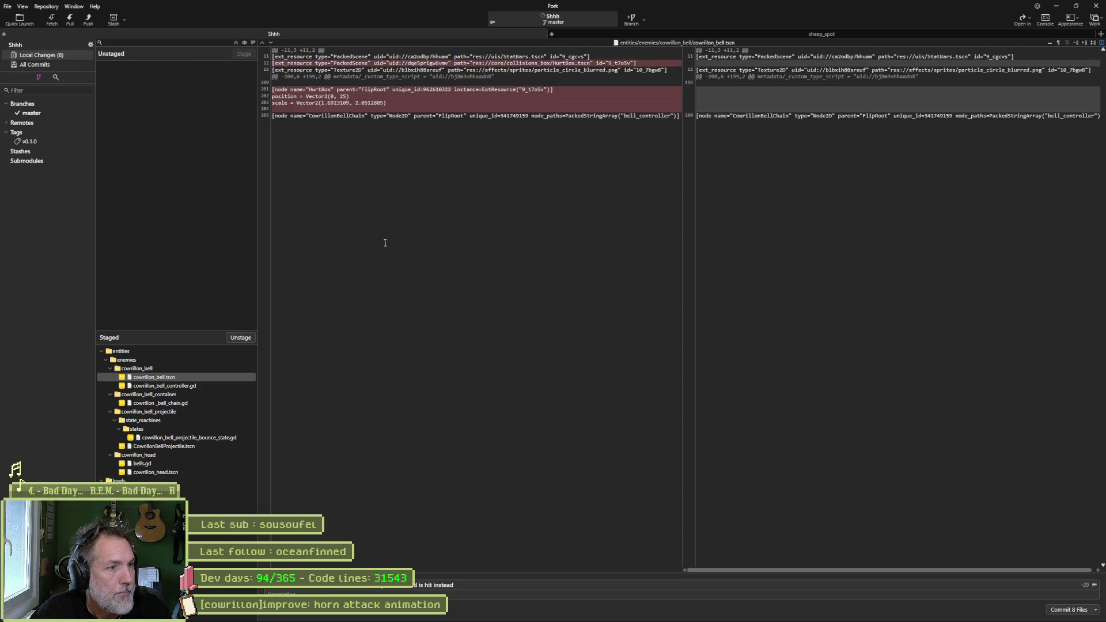
{"action": "left_click", "coordinate": [1068, 609]}
{"action": "left_click", "coordinate": [89, 19]}
{"action": "left_click", "coordinate": [603, 340]}
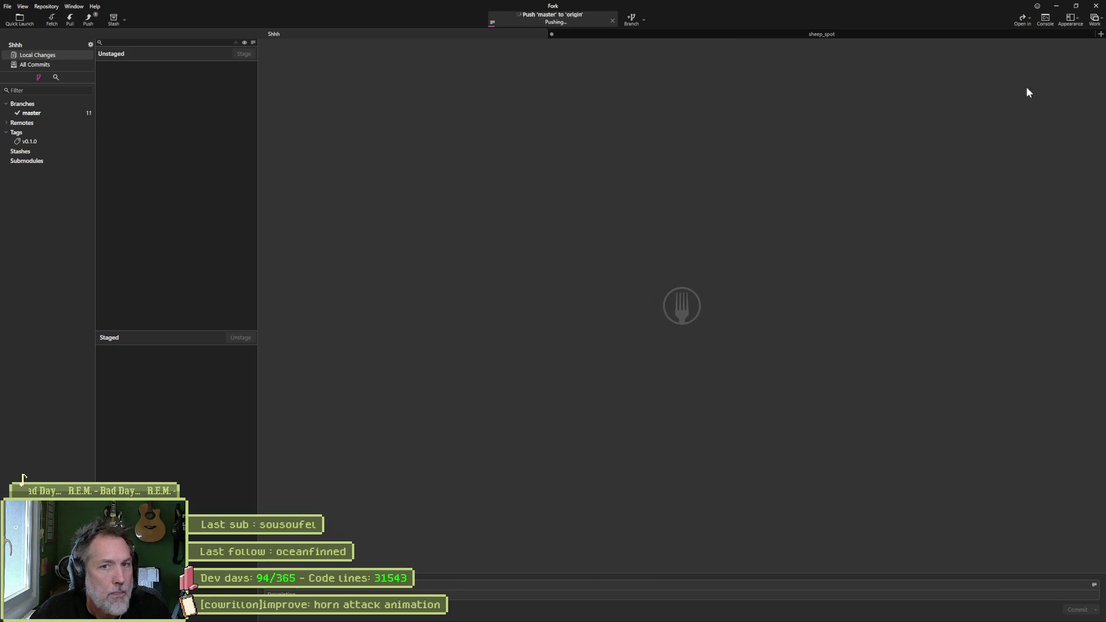
{"action": "left_click", "coordinate": [1056, 5]}
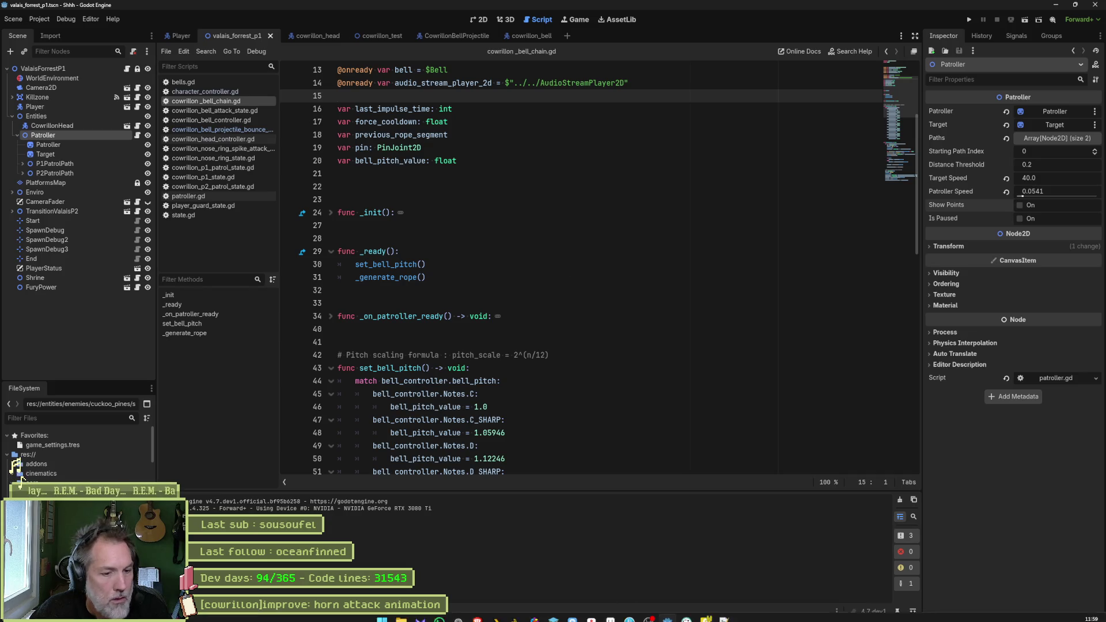
Add an In progress card named '[cowrillon]add: health bar' on the Asana board
{"action": "left_click", "coordinate": [587, 593]}
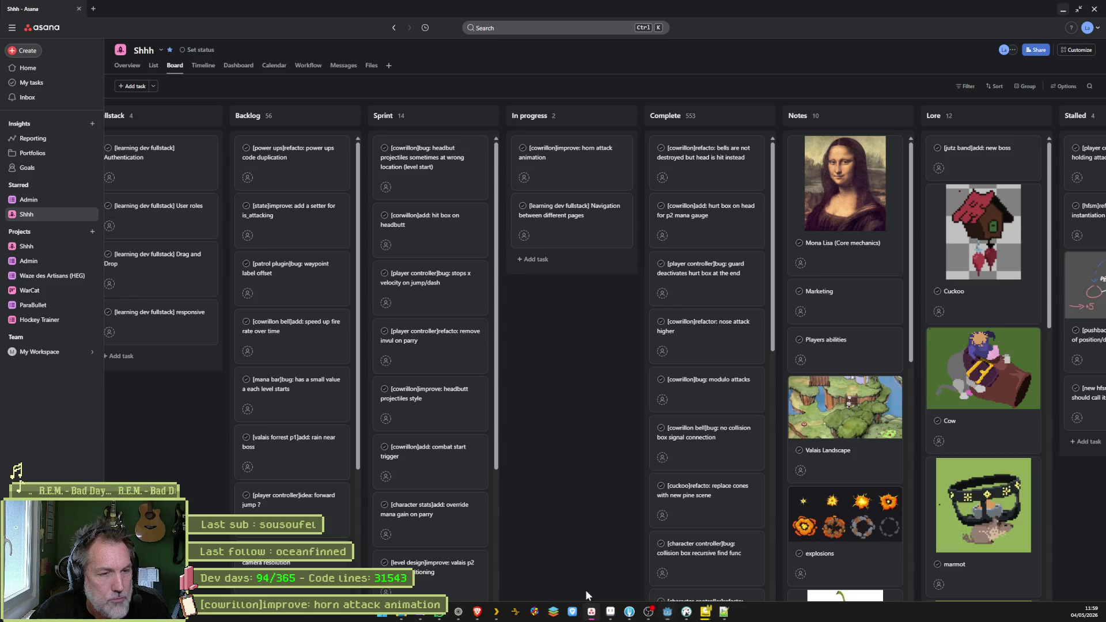
{"action": "left_click", "coordinate": [595, 116]}
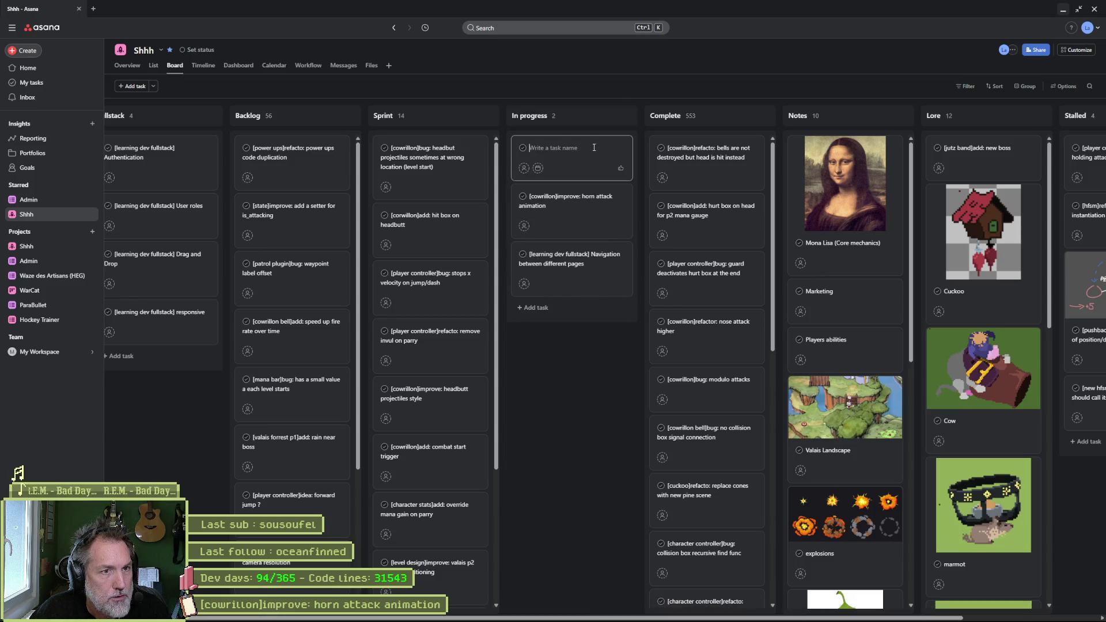
{"action": "type", "text": "[cowrill"}
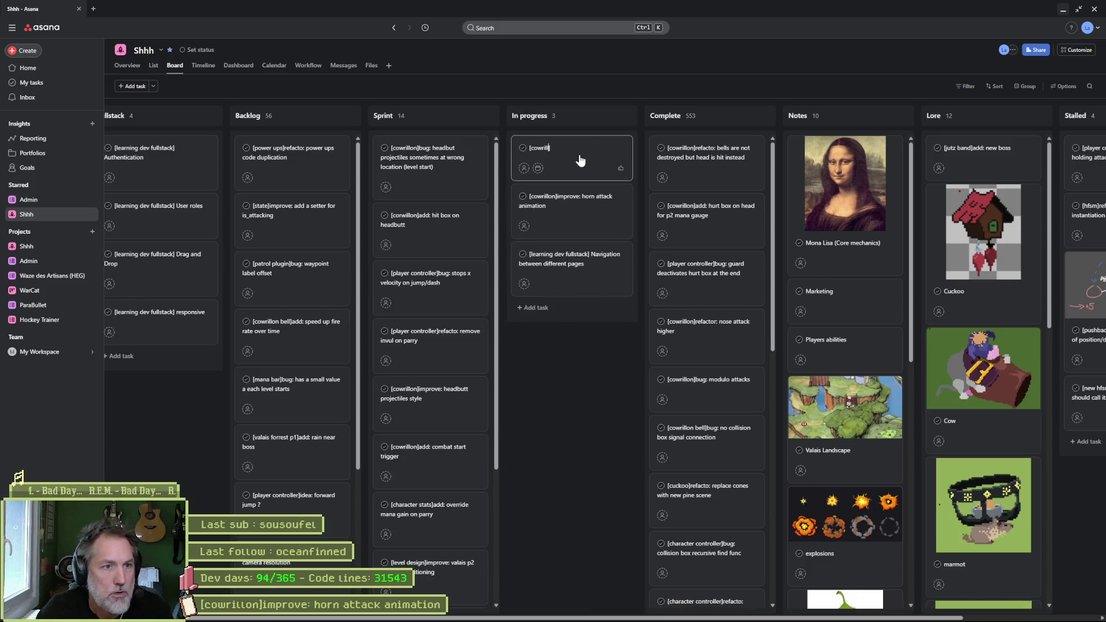
{"action": "type", "text": "on]add: "}
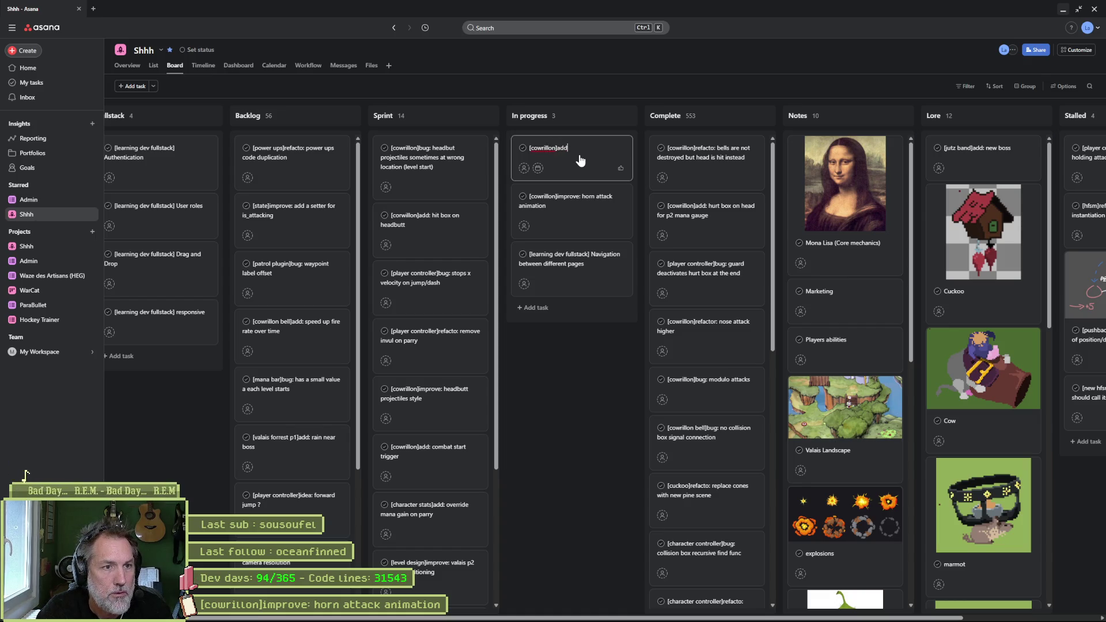
{"action": "type", "text": "health bar"}
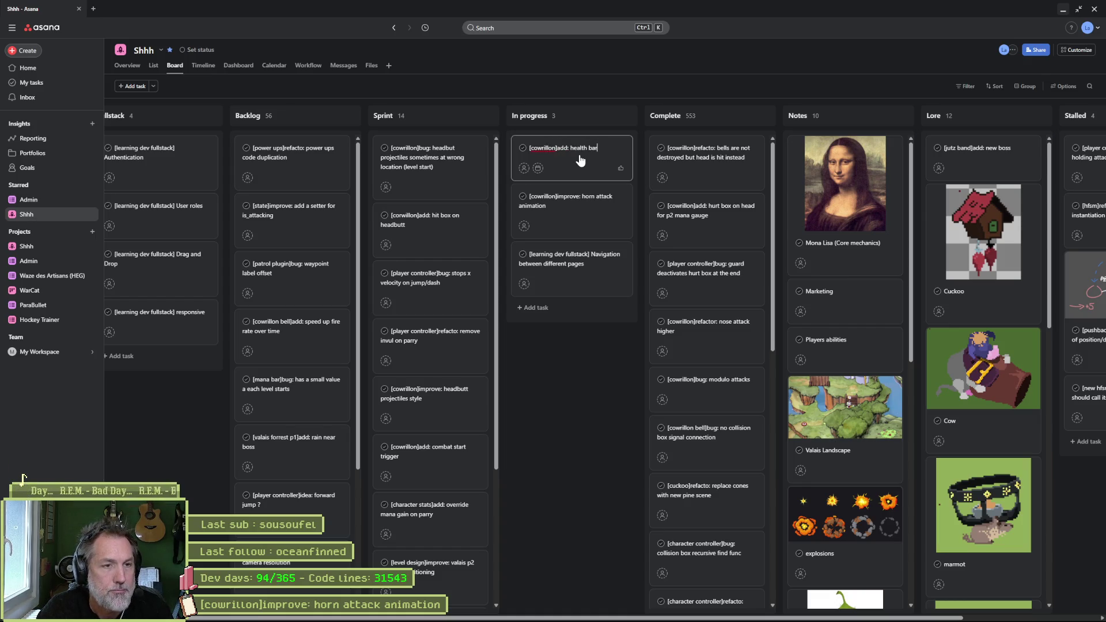